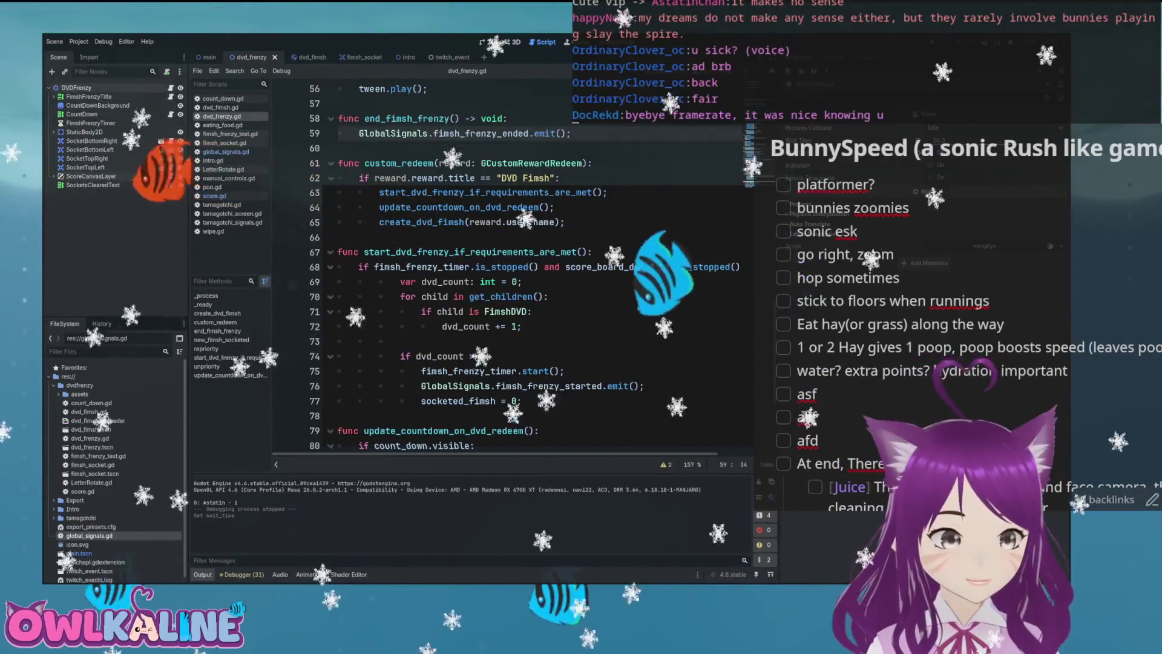
- Review the DVD Fimsh reward title check and the custom_redeem function header in dvd_frenzy.gd
left_click(485, 178)
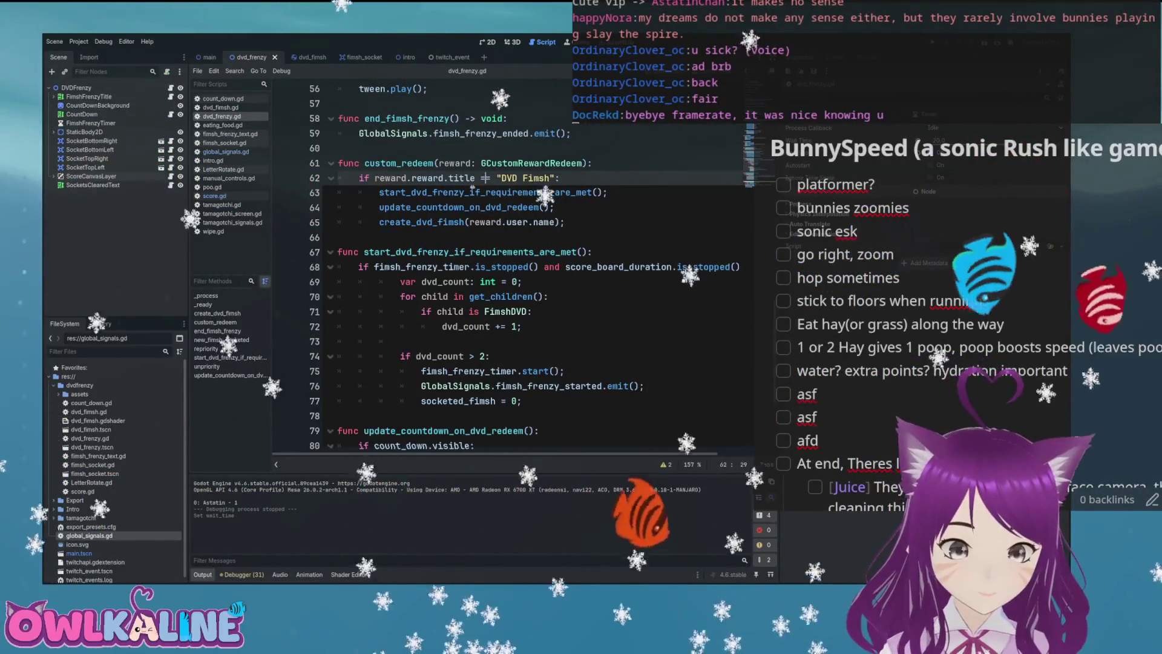
scroll(440, 207, "up", 2)
left_click(512, 252)
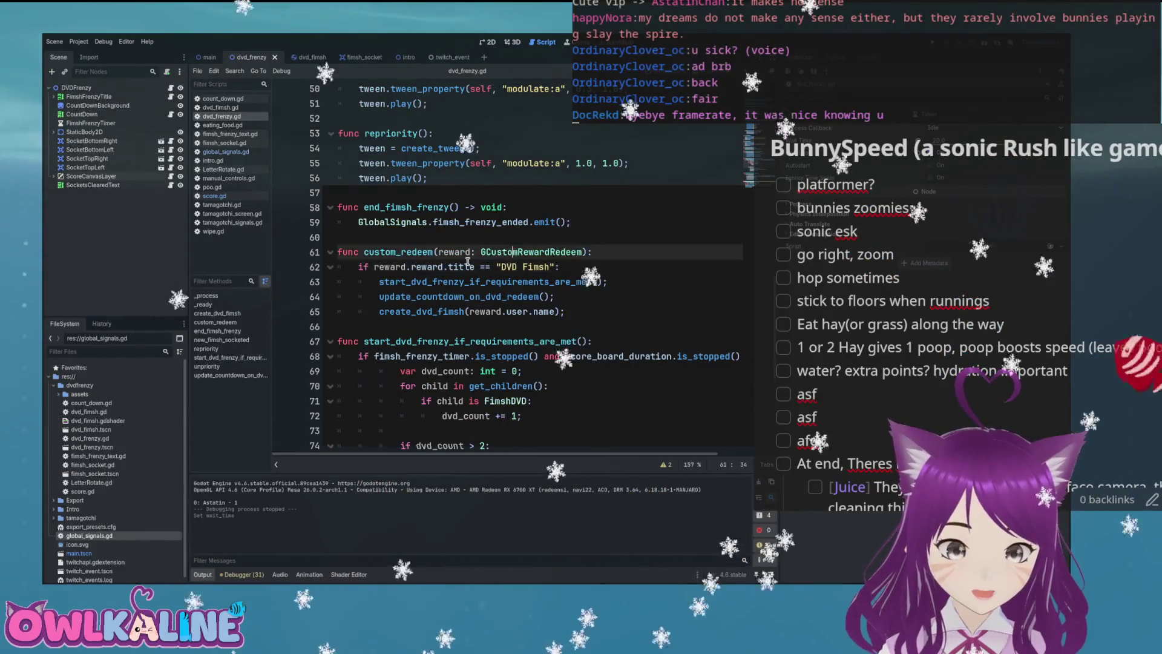
scroll(440, 253, "up", 9)
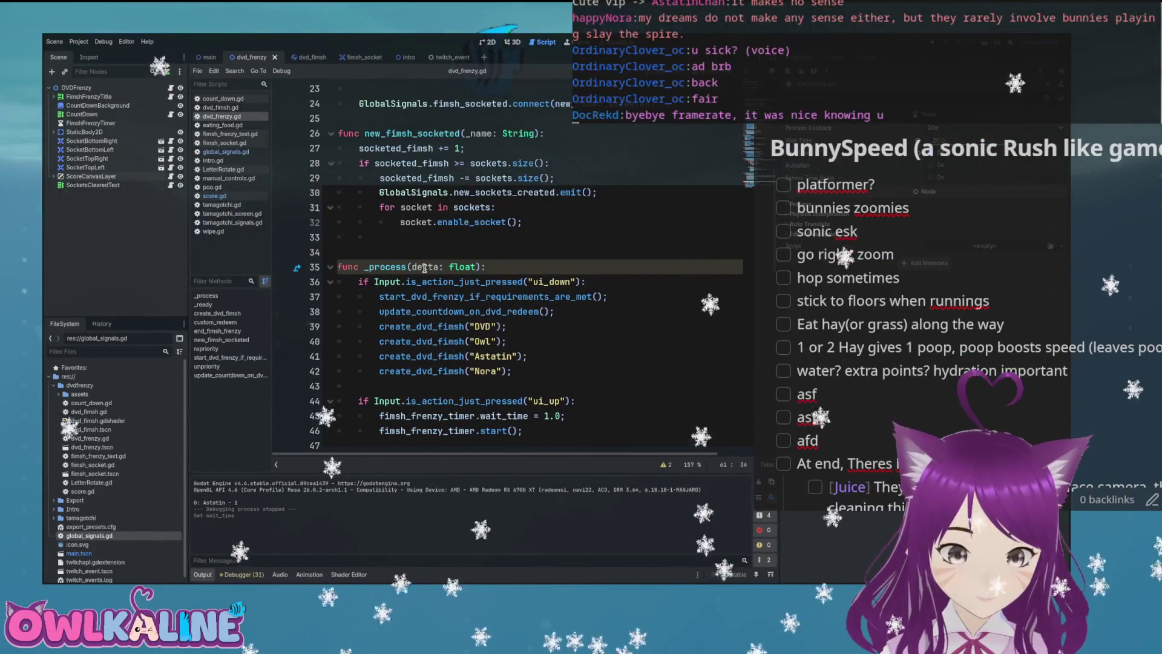
scroll(424, 268, "down", 9)
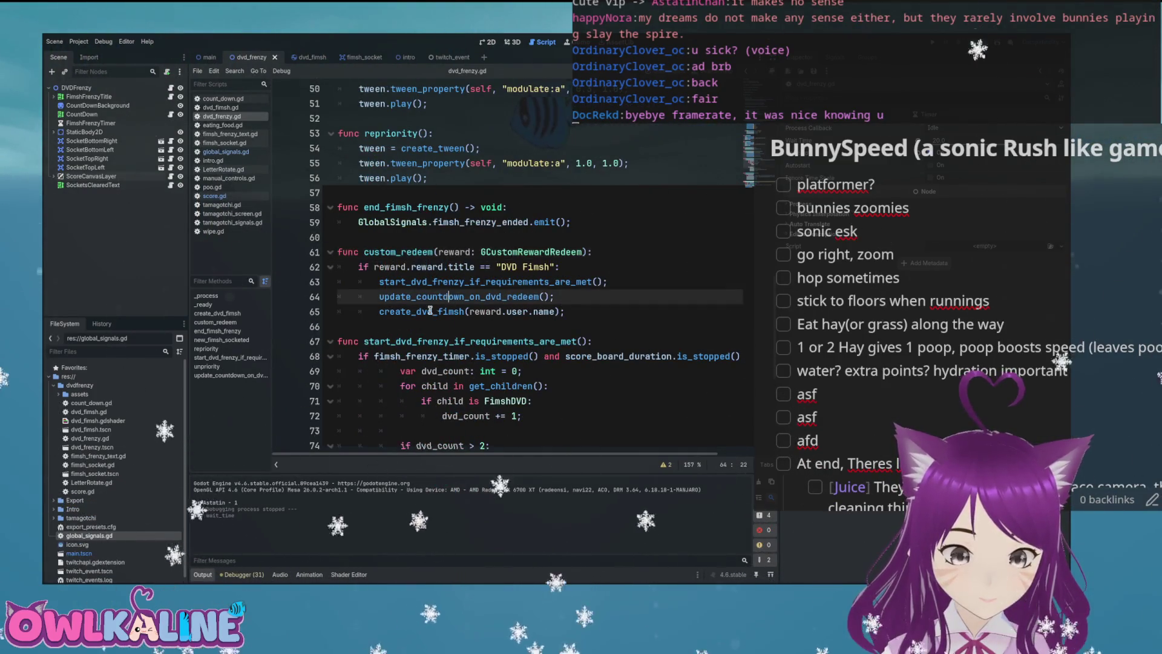
- Inspect the create_dvd_fimsh call in custom_redeem and select score_board_duration on line 68
left_click(449, 311)
scroll(458, 300, "down", 3)
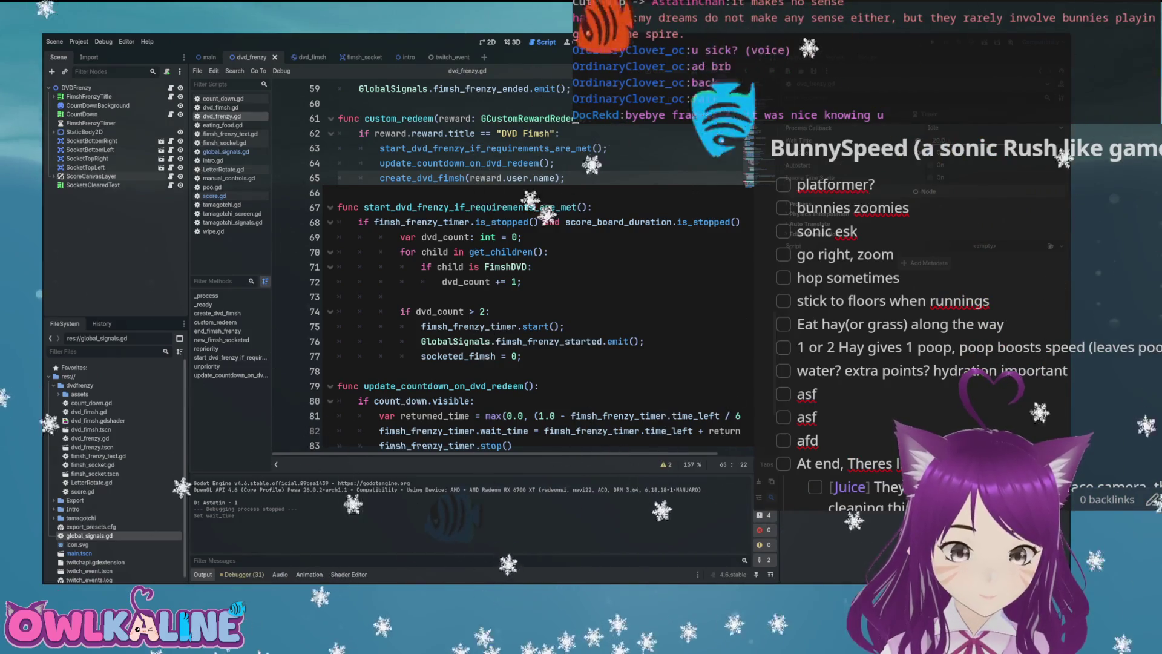
scroll(476, 220, "down", 3)
scroll(507, 257, "up", 3)
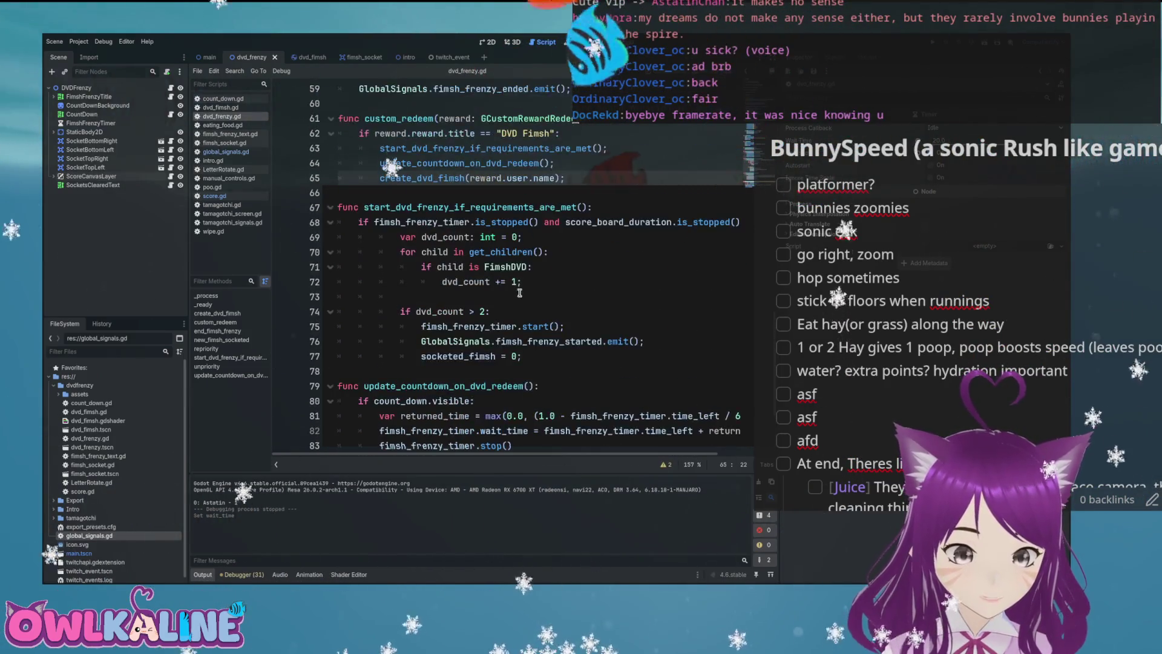
double_click(618, 223)
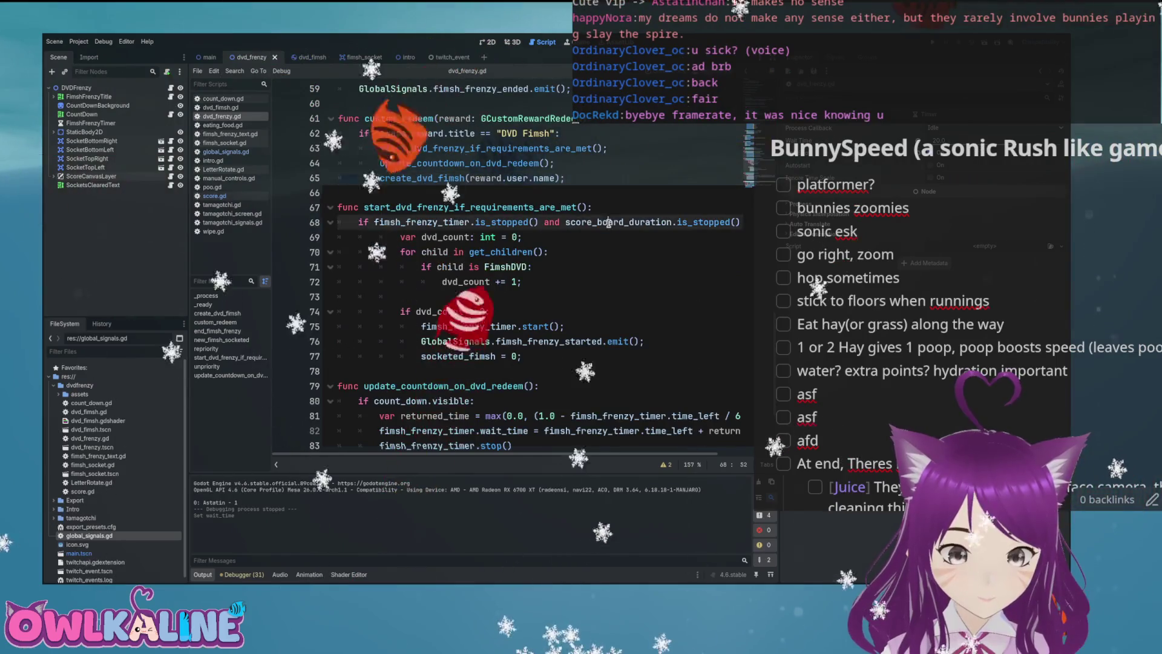
- Read through the frenzy-start code and bring up the dvd_fimsh scene
scroll(459, 229, "down", 2)
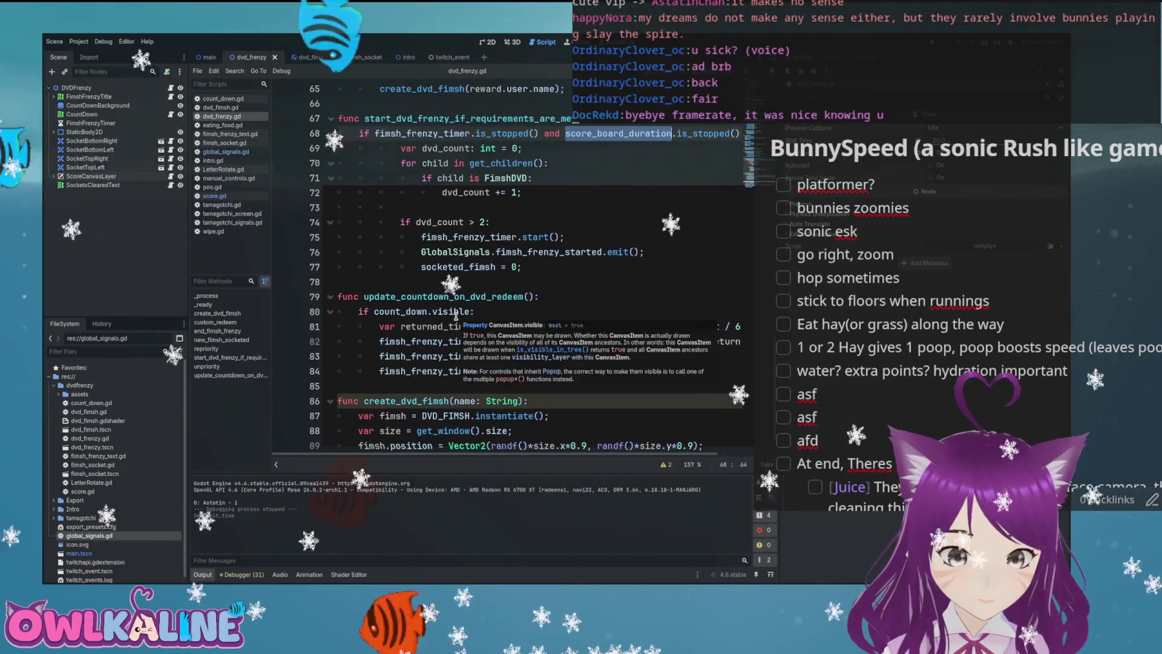
scroll(381, 315, "down", 1)
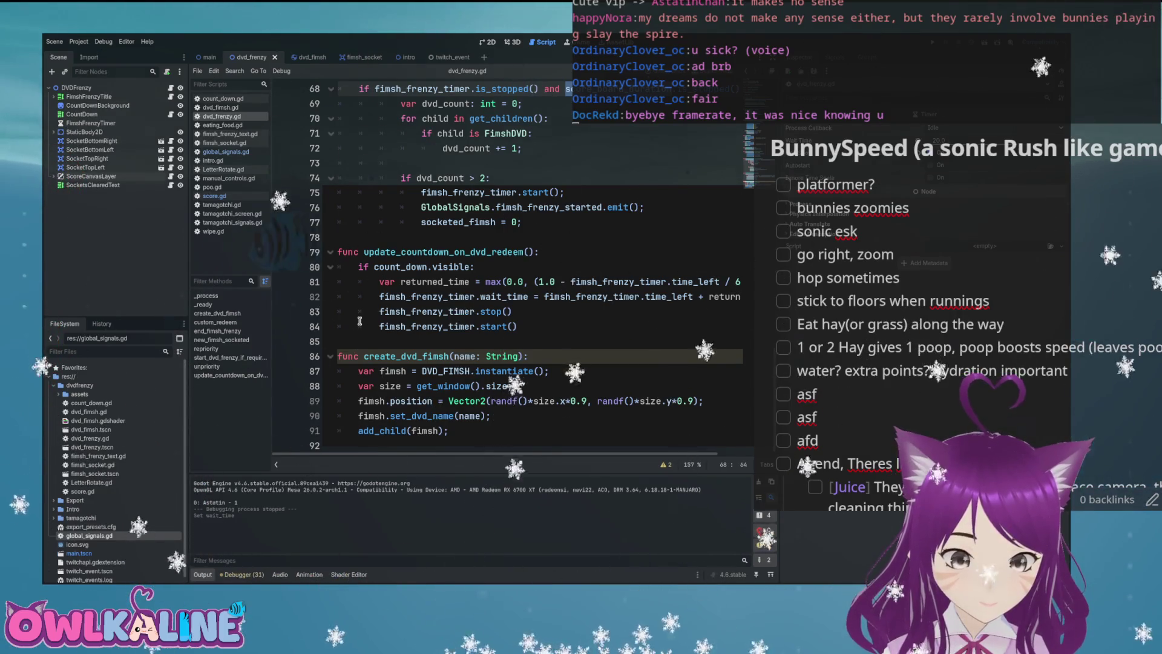
scroll(359, 321, "up", 2)
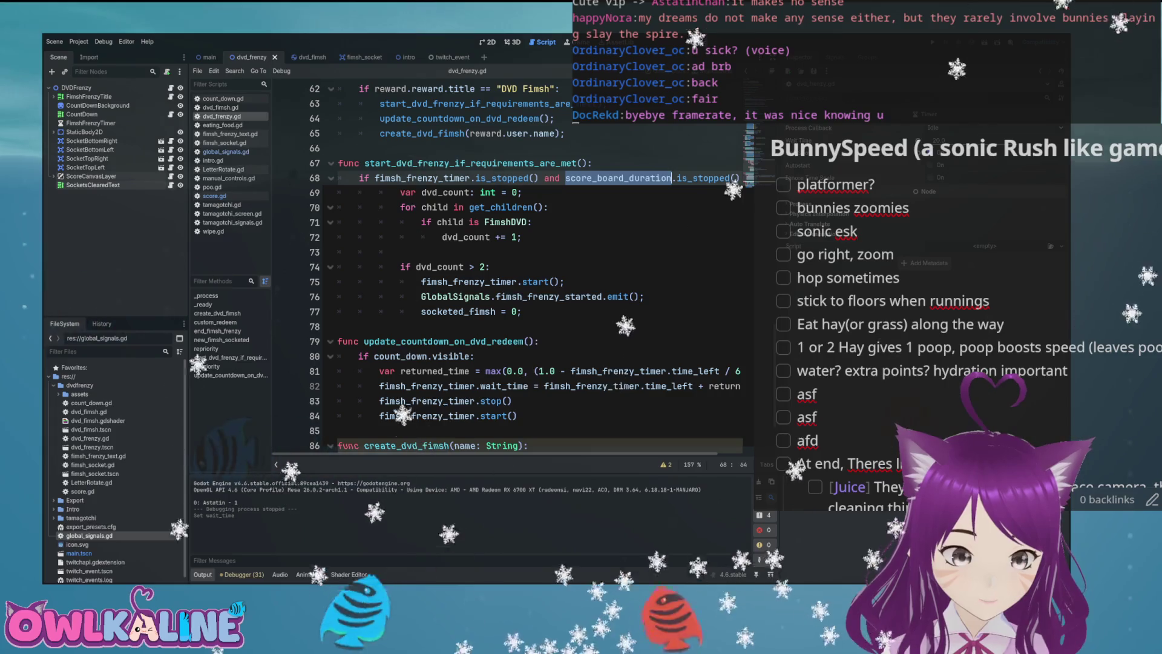
key("ctrl+Tab")
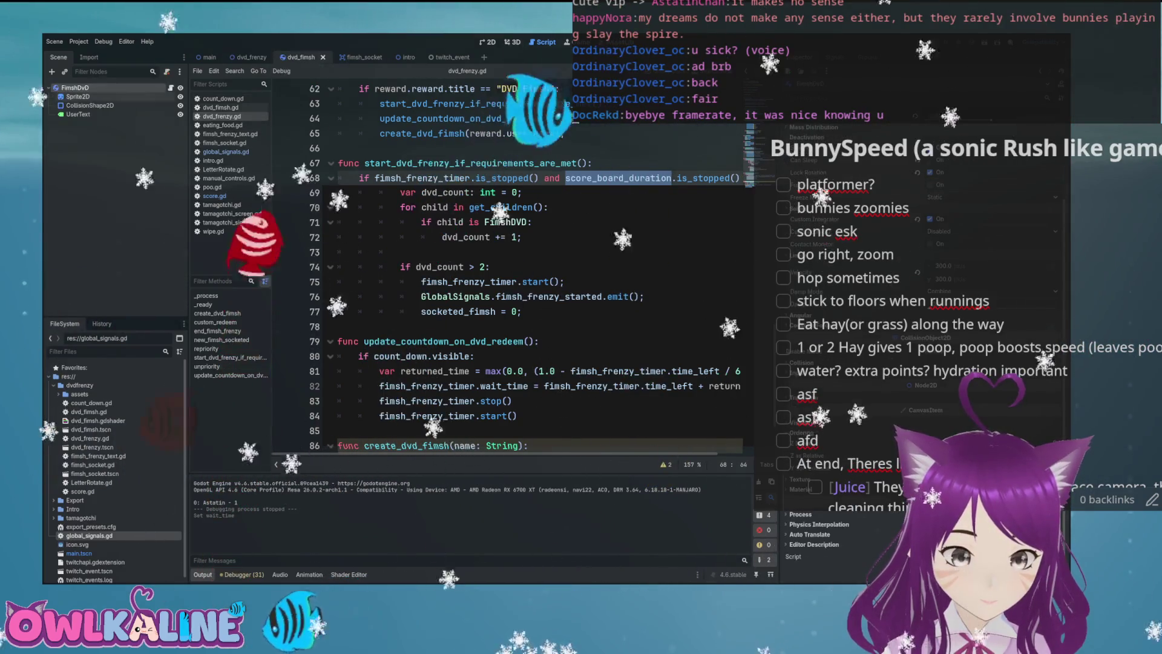
- Scroll through dvd_fimsh.gd to read the FimshDVD script
scroll(446, 201, "down", 7)
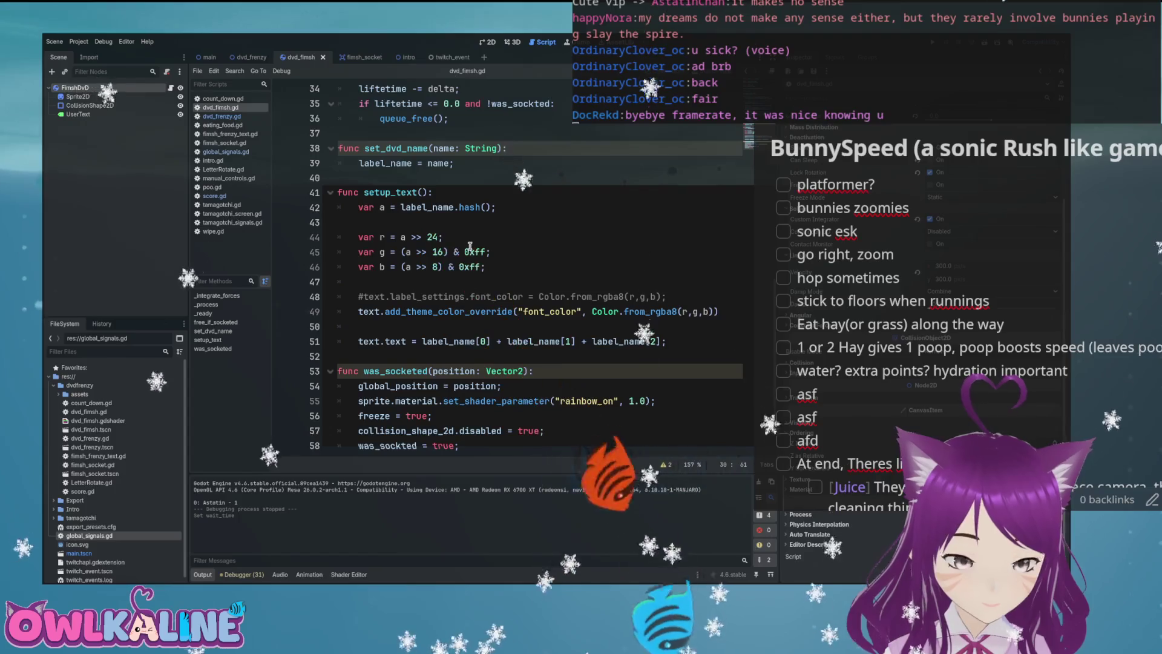
scroll(466, 245, "up", 9)
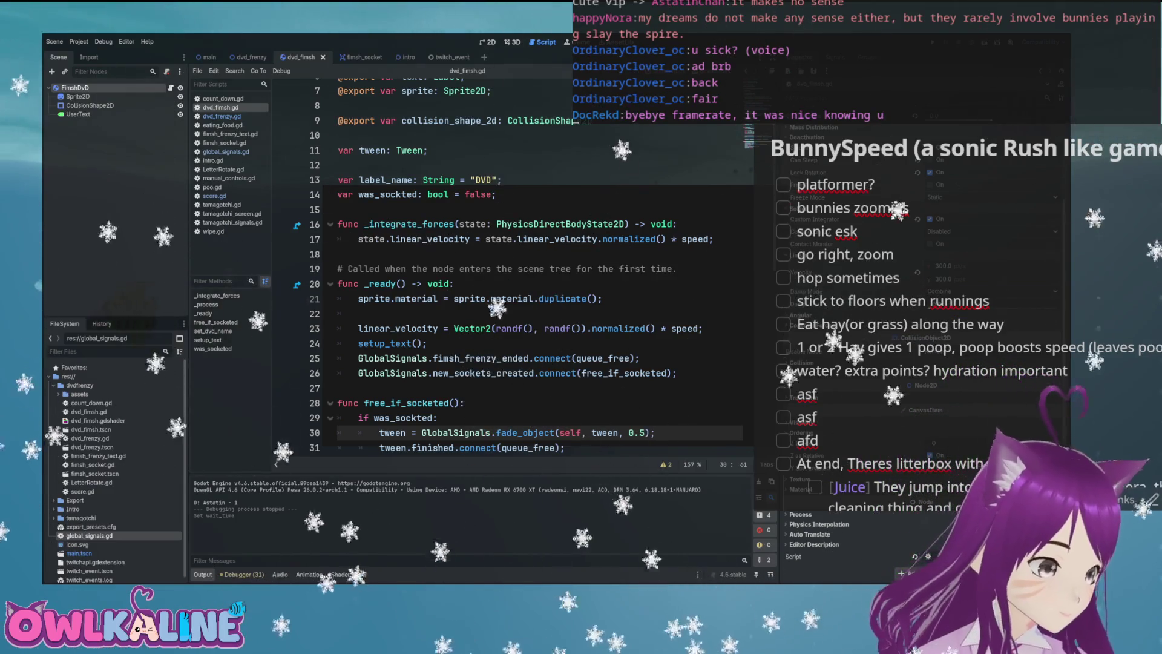
scroll(493, 301, "down", 10)
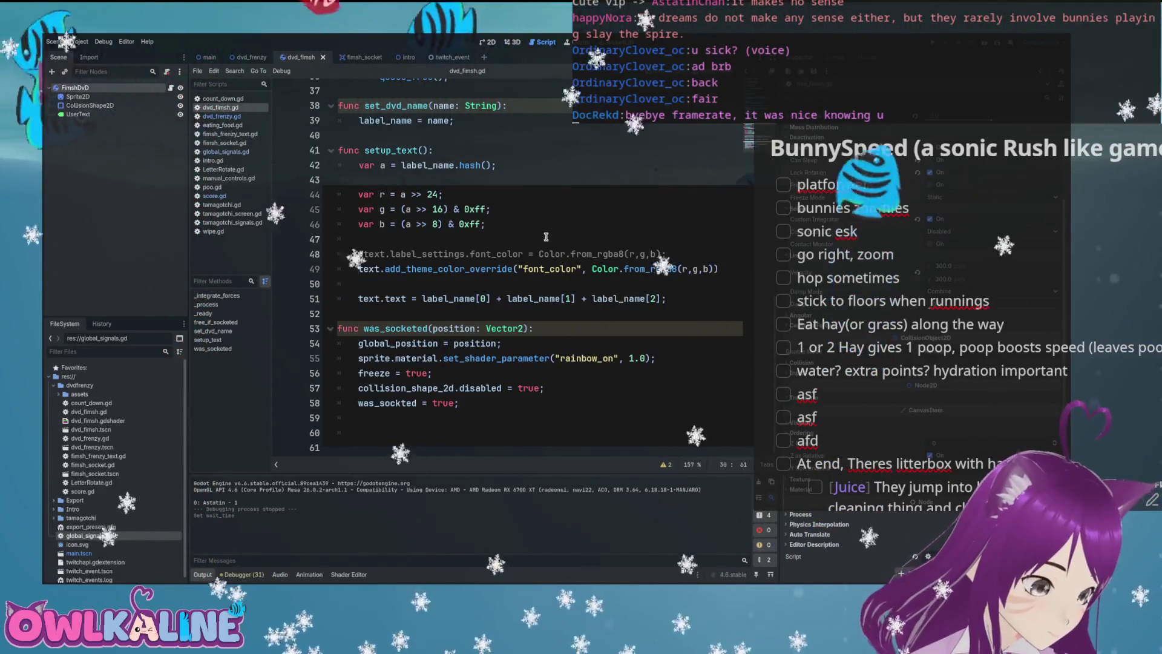
scroll(545, 237, "up", 1)
scroll(543, 237, "up", 5)
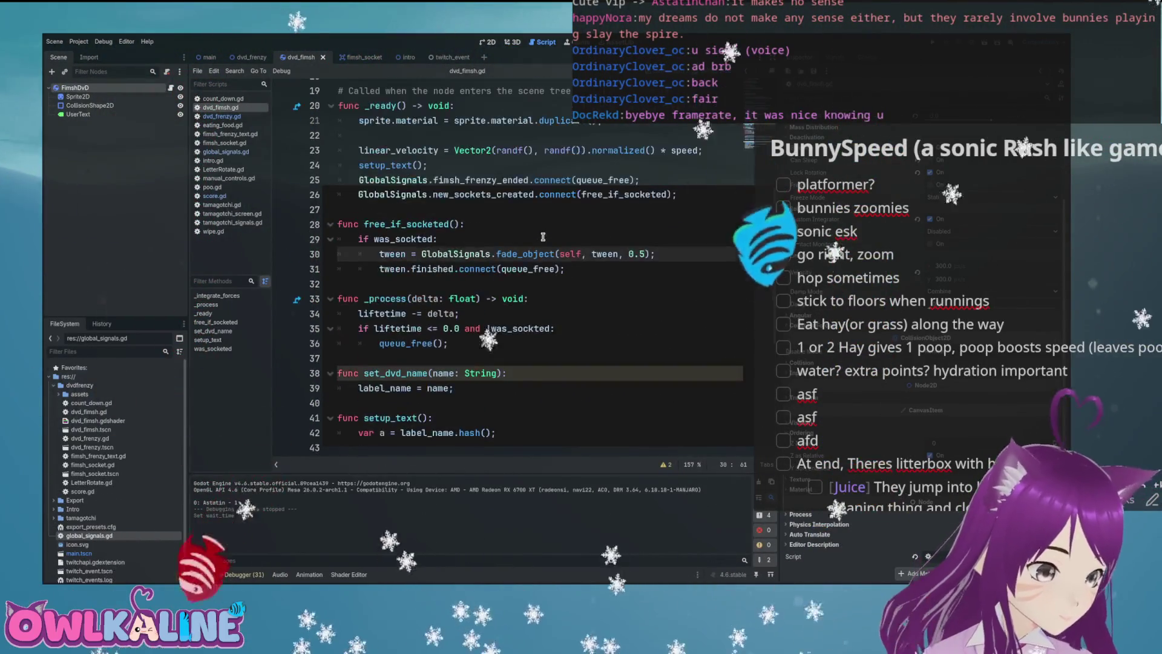
scroll(542, 237, "up", 2)
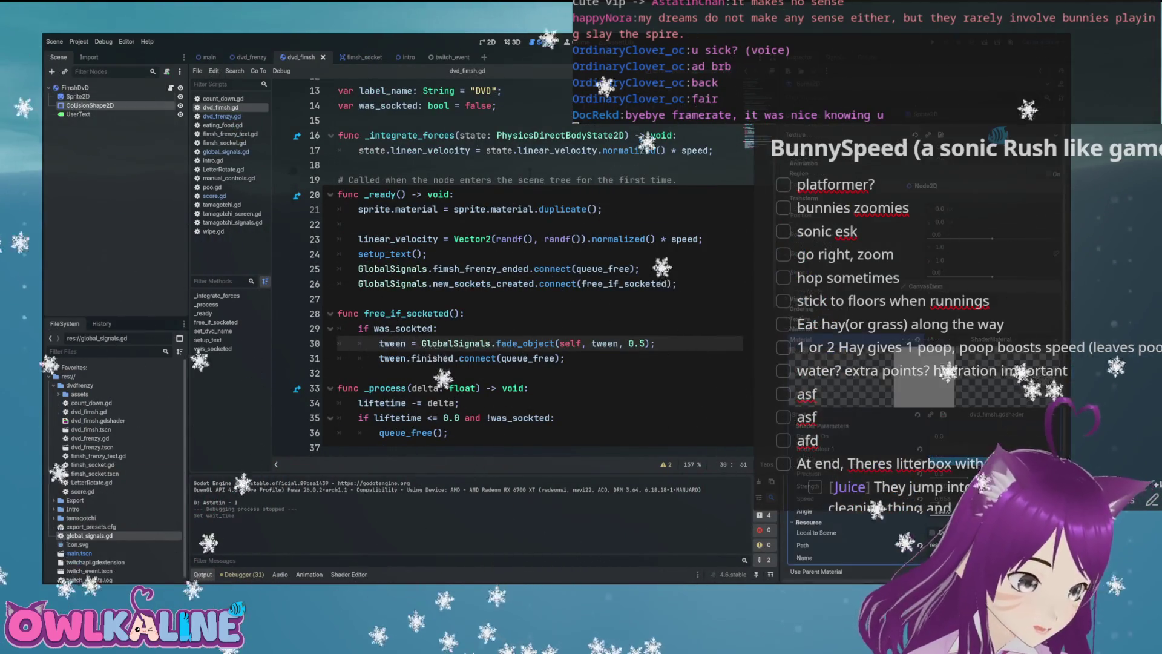
- Inspect the UserText node's properties, then return to the dvd_frenzy scene and open score.gd
left_click(78, 115)
scroll(463, 224, "up", 4)
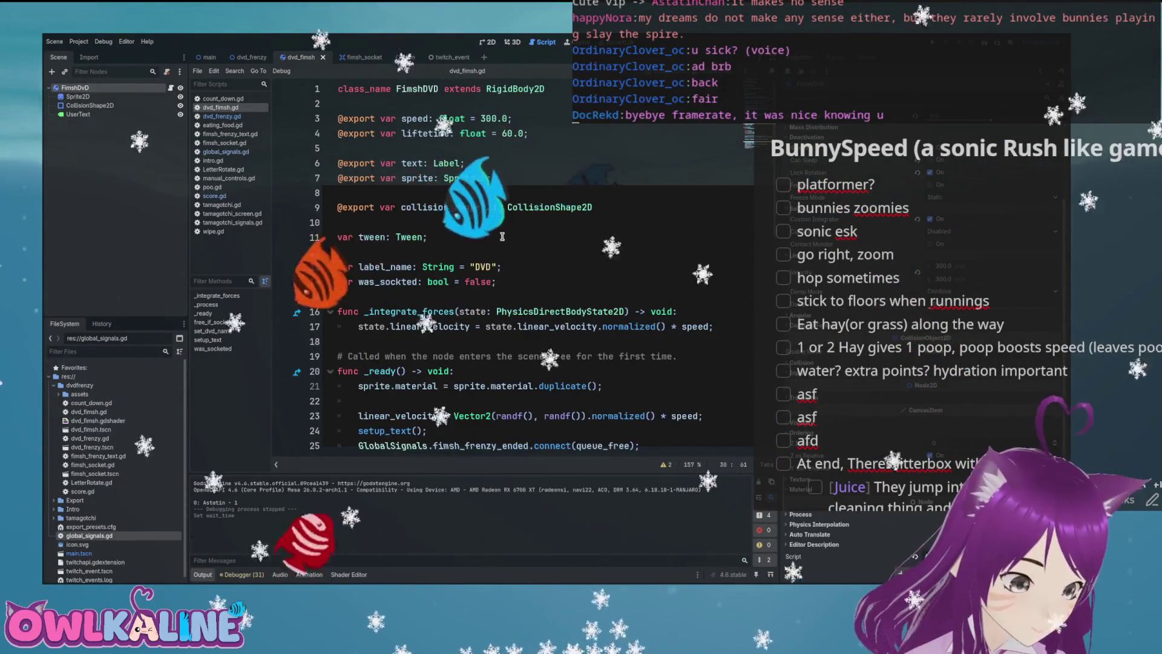
scroll(502, 237, "down", 12)
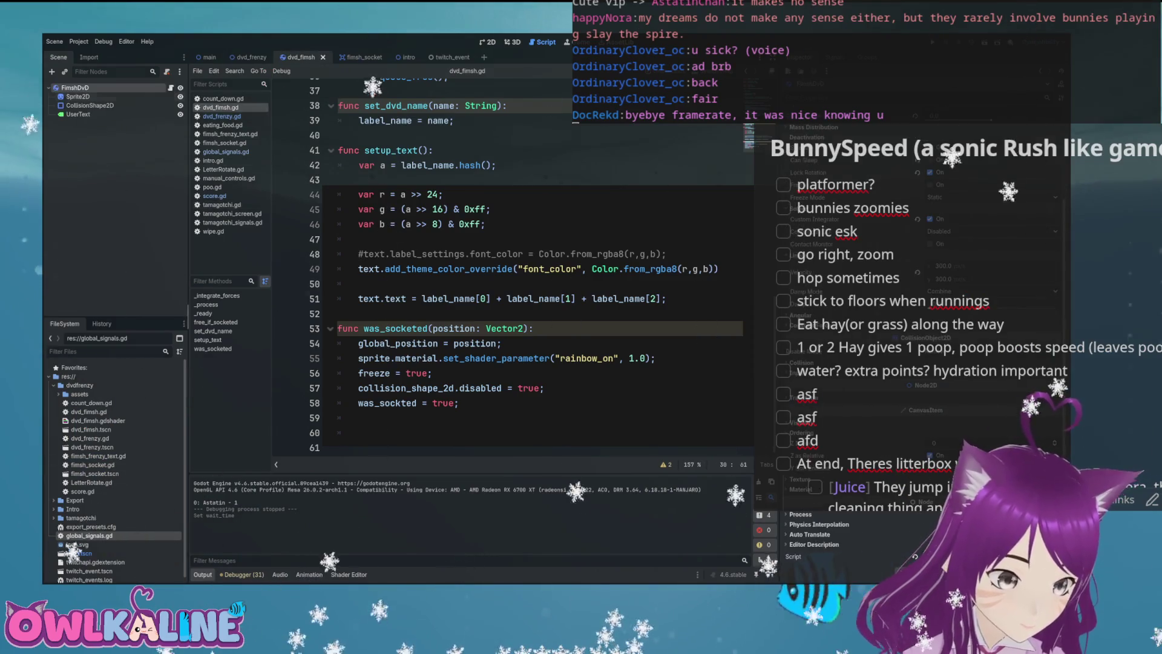
left_click(249, 56)
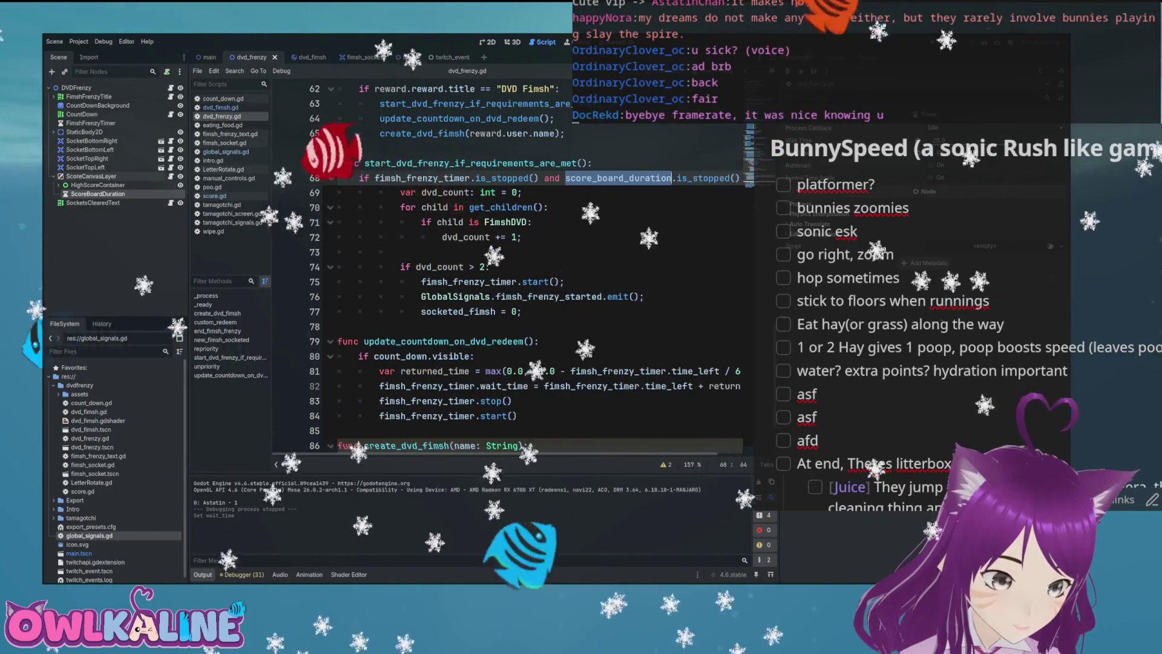
left_click(215, 196)
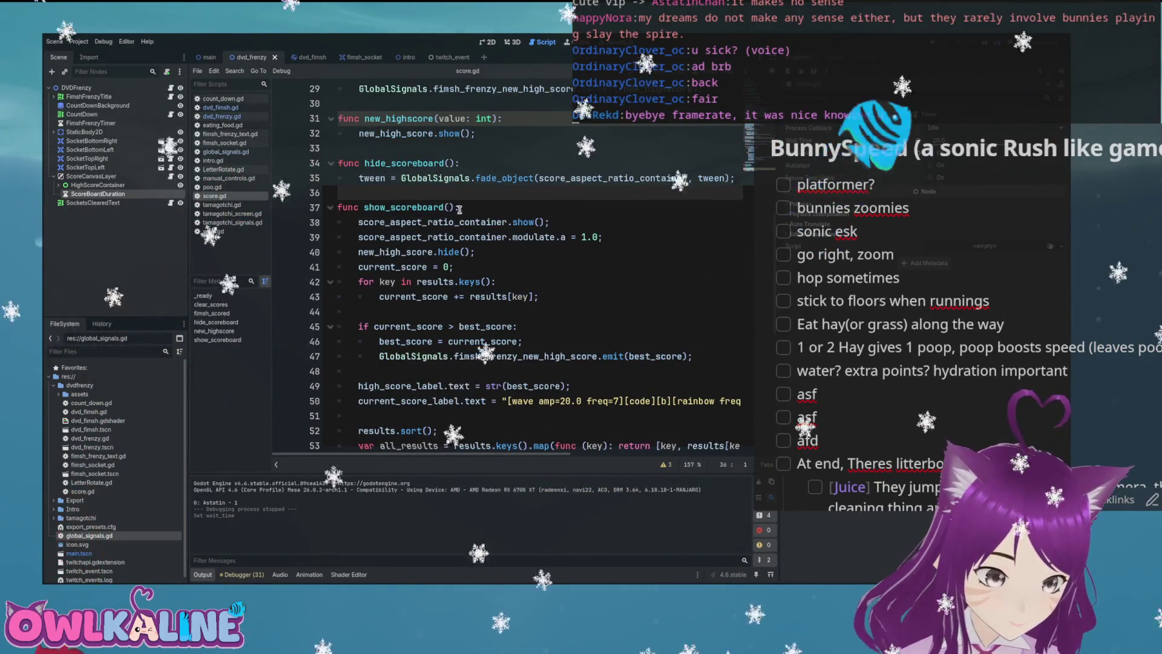
scroll(476, 223, "down", 3)
scroll(410, 259, "down", 2)
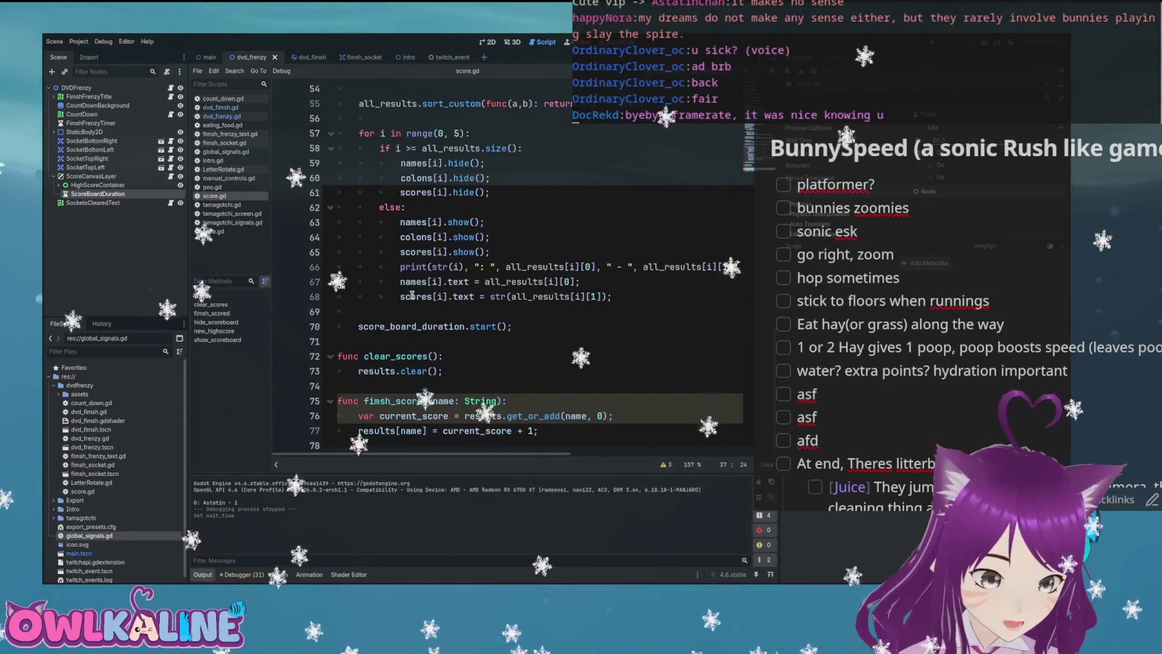
key("Return")
key("Return")
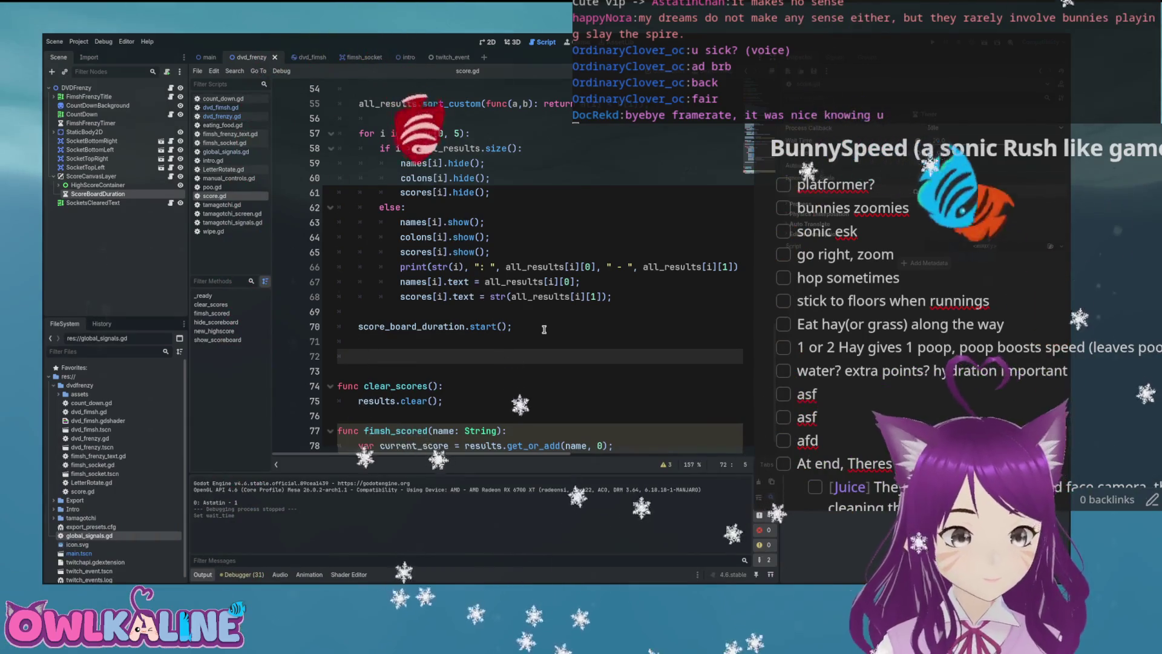
key("BackSpace")
key("BackSpace")
key("BackSpace")
key("BackSpace")
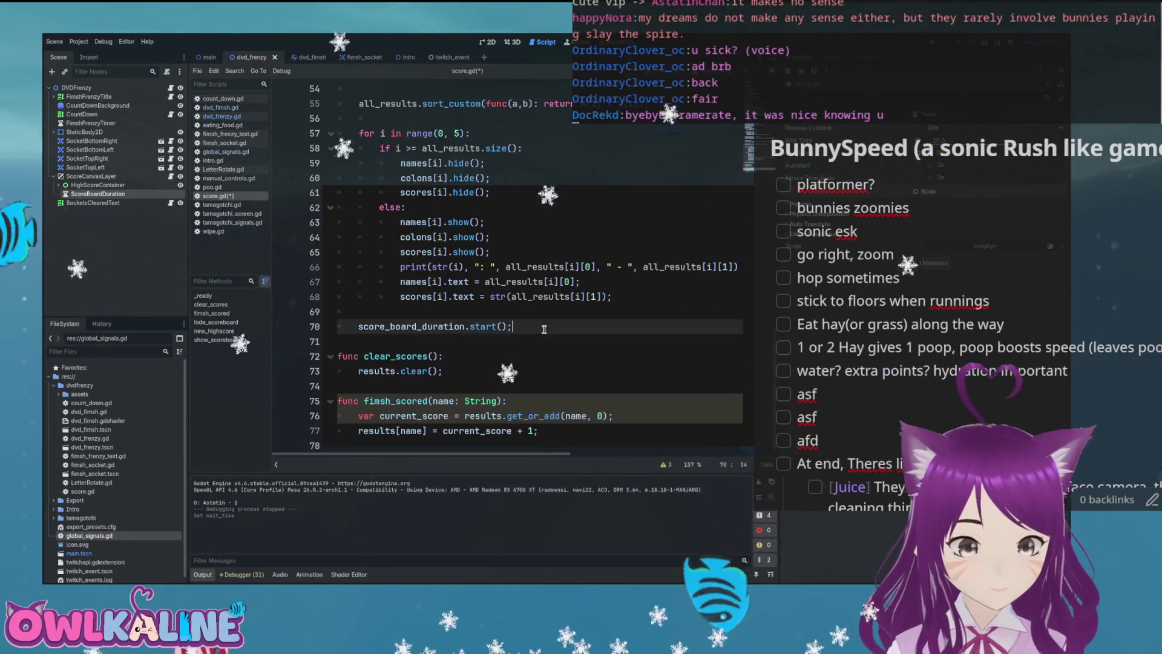
scroll(554, 317, "up", 2)
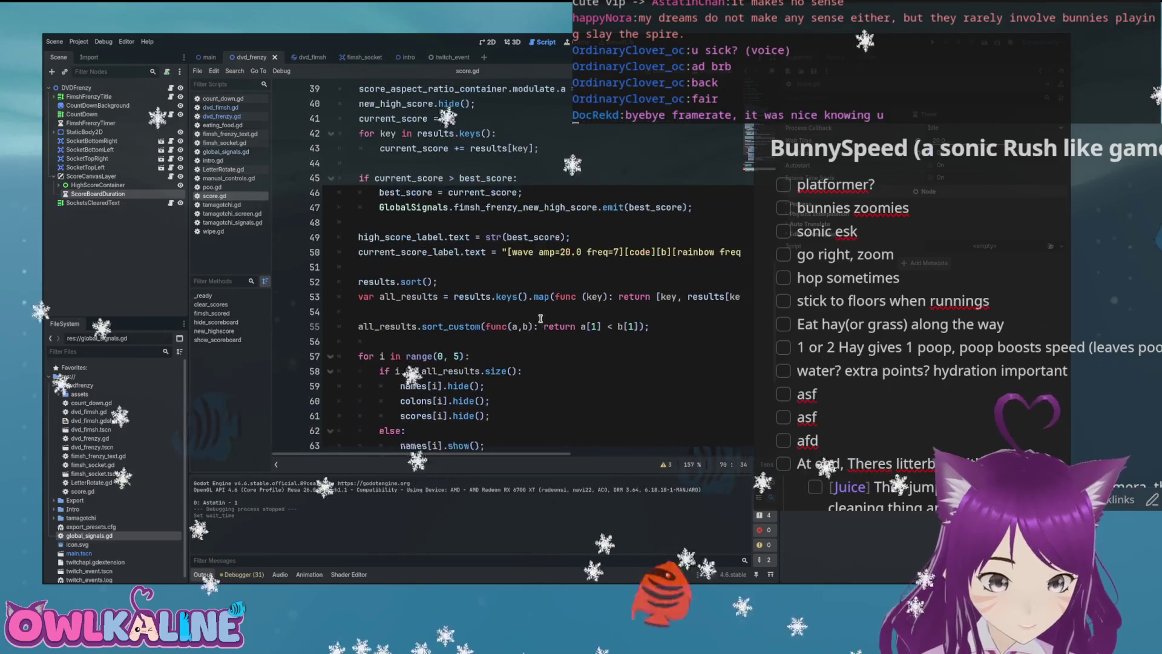
scroll(540, 319, "up", 5)
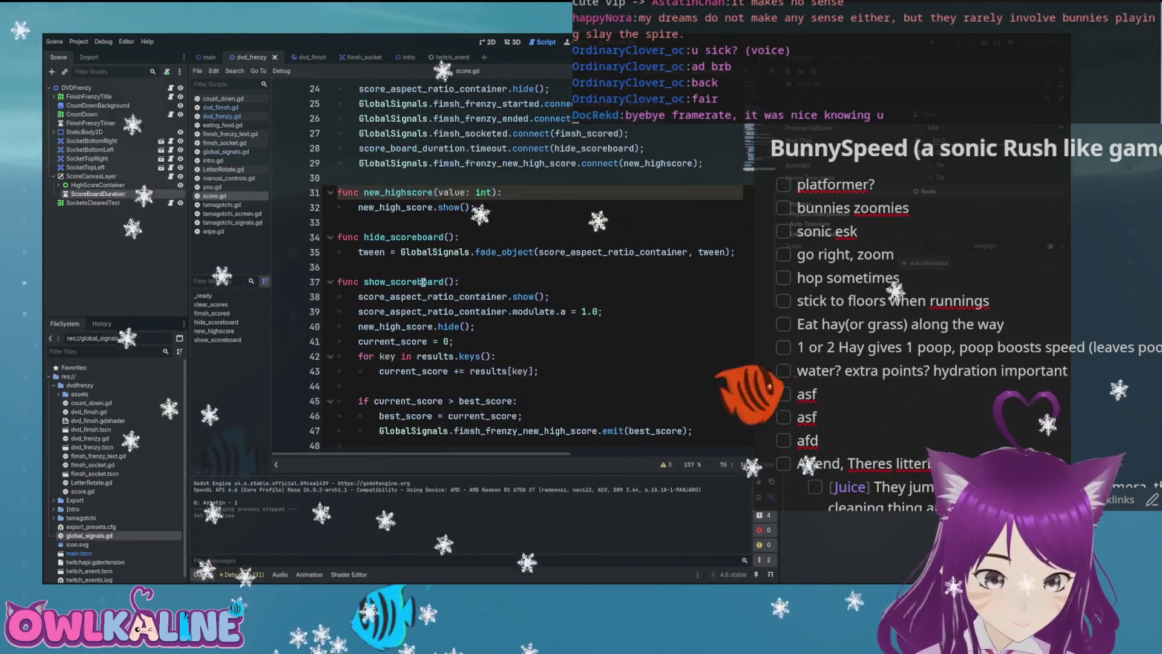
double_click(398, 281)
scroll(399, 280, "up", 1)
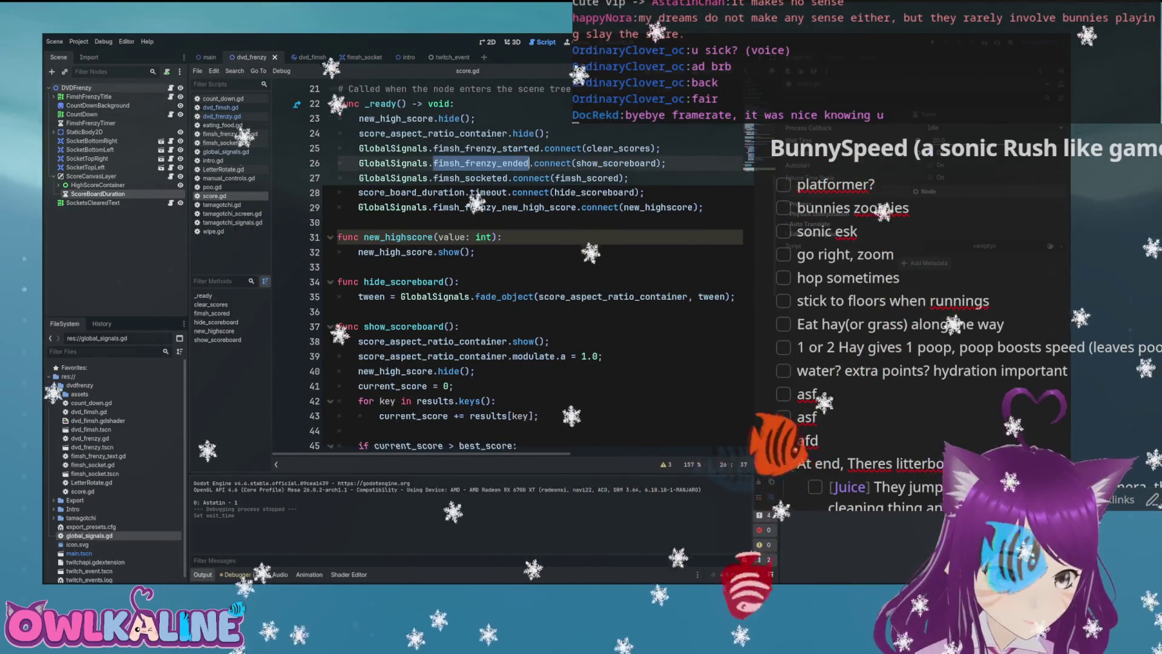
key("alt+Left")
scroll(508, 228, "up", 12)
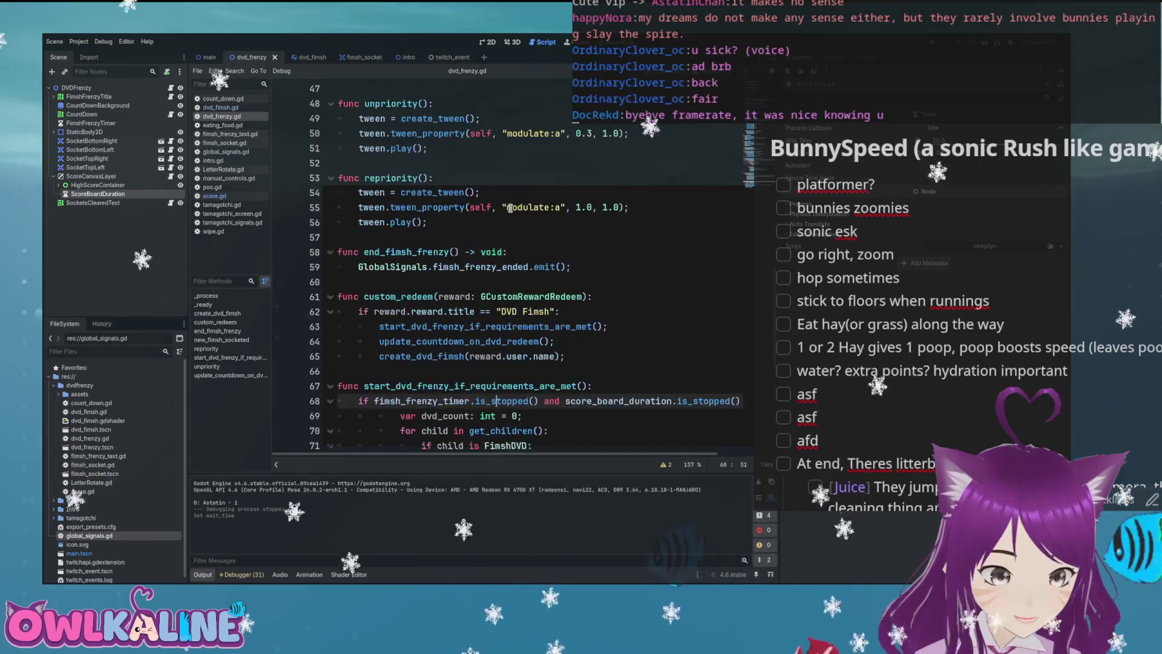
- Add an empty line at line 59 inside end_fimsh_frenzy in dvd_frenzy.gd
scroll(503, 229, "up", 1)
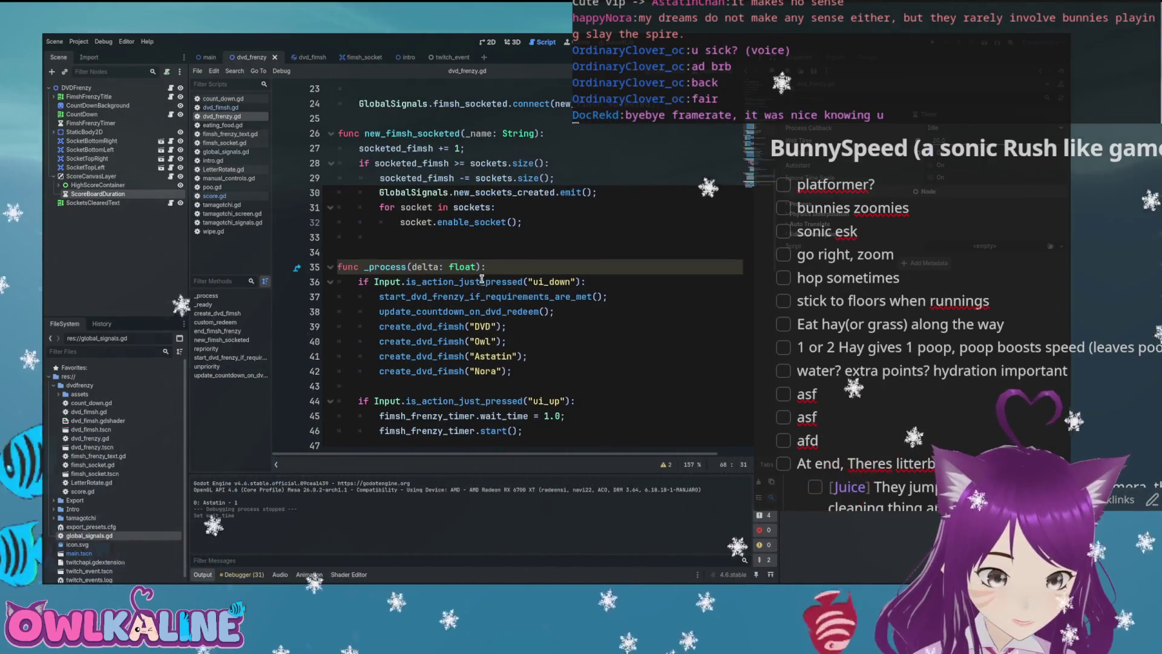
scroll(482, 279, "up", 7)
scroll(440, 274, "down", 3)
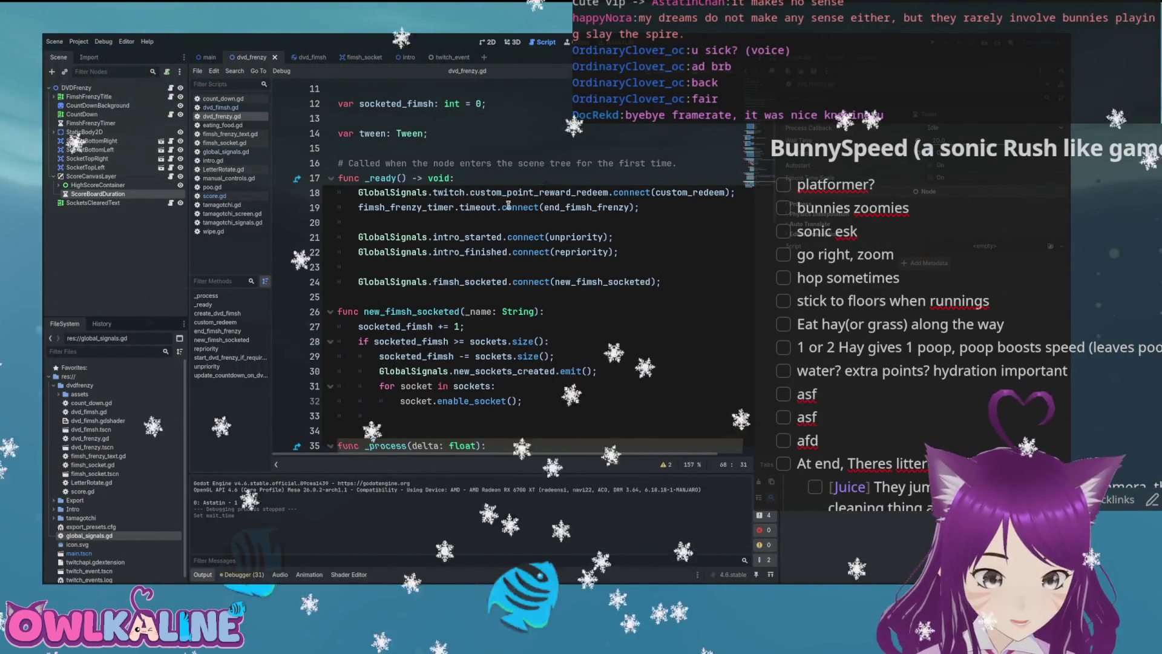
double_click(574, 208)
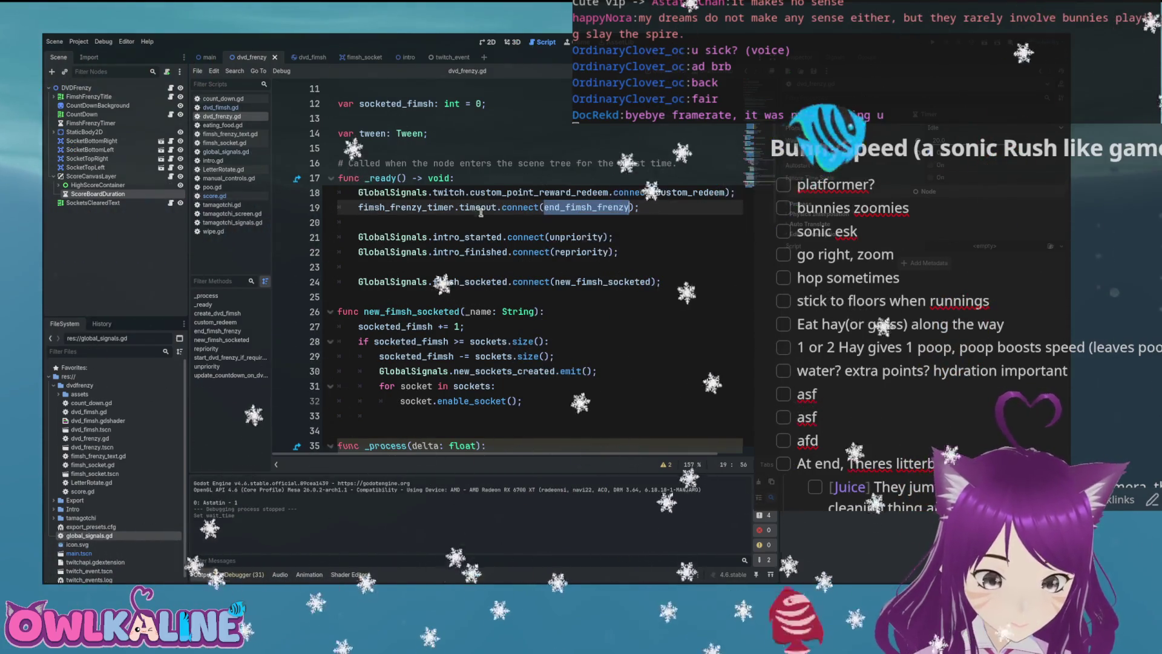
scroll(443, 206, "down", 13)
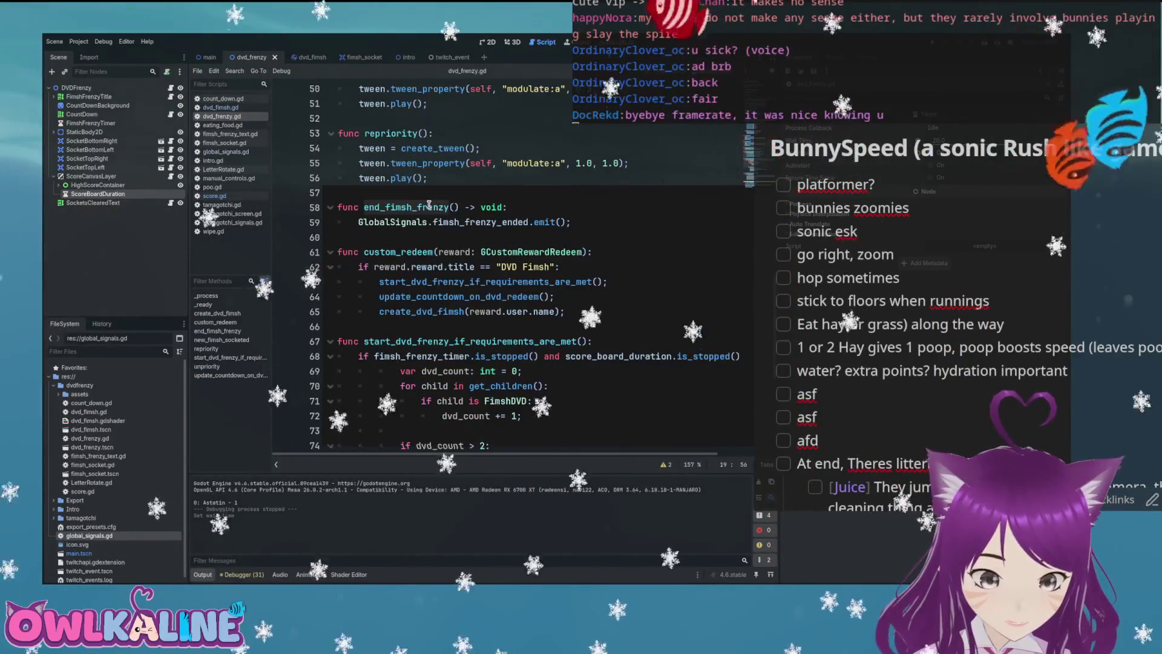
double_click(515, 222)
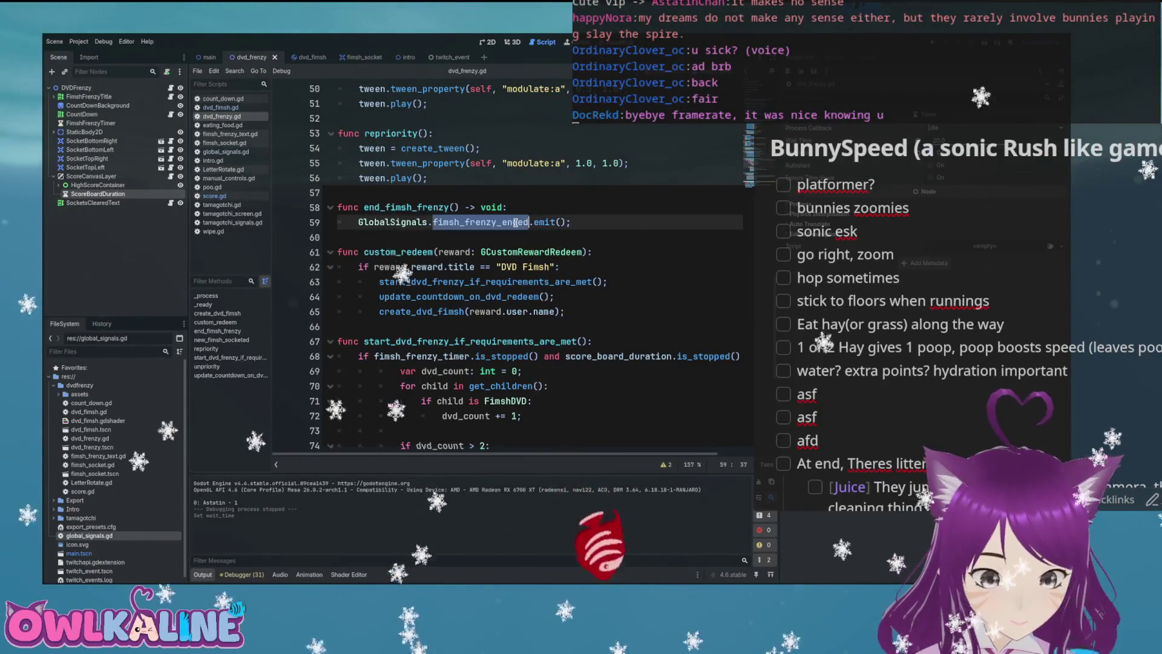
key("Return")
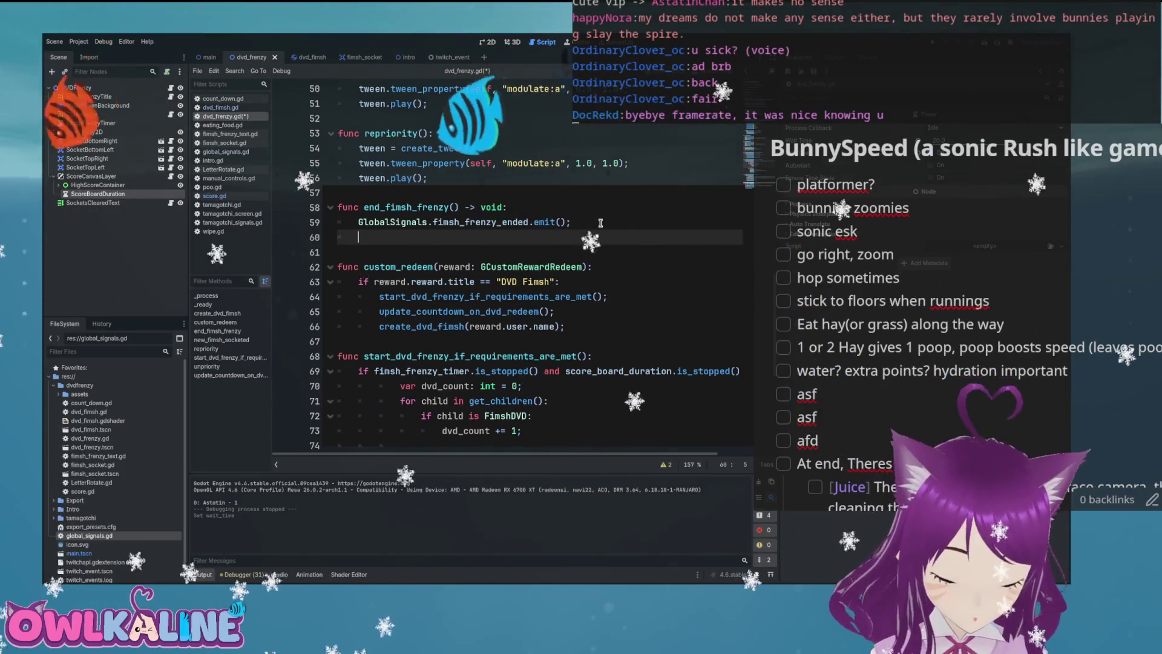
- Locate the create_dvd_fimsh call on line 42 and its function definition on line 87
scroll(576, 259, "up", 6)
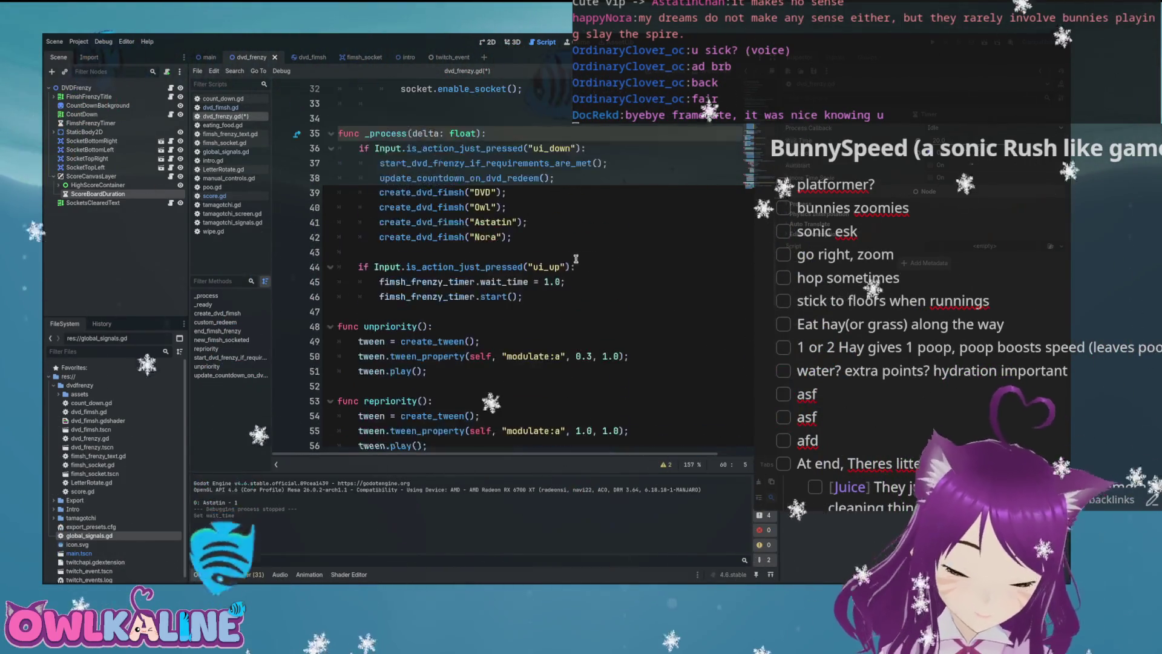
scroll(563, 259, "up", 2)
double_click(423, 326)
scroll(487, 285, "up", 5)
scroll(485, 283, "down", 8)
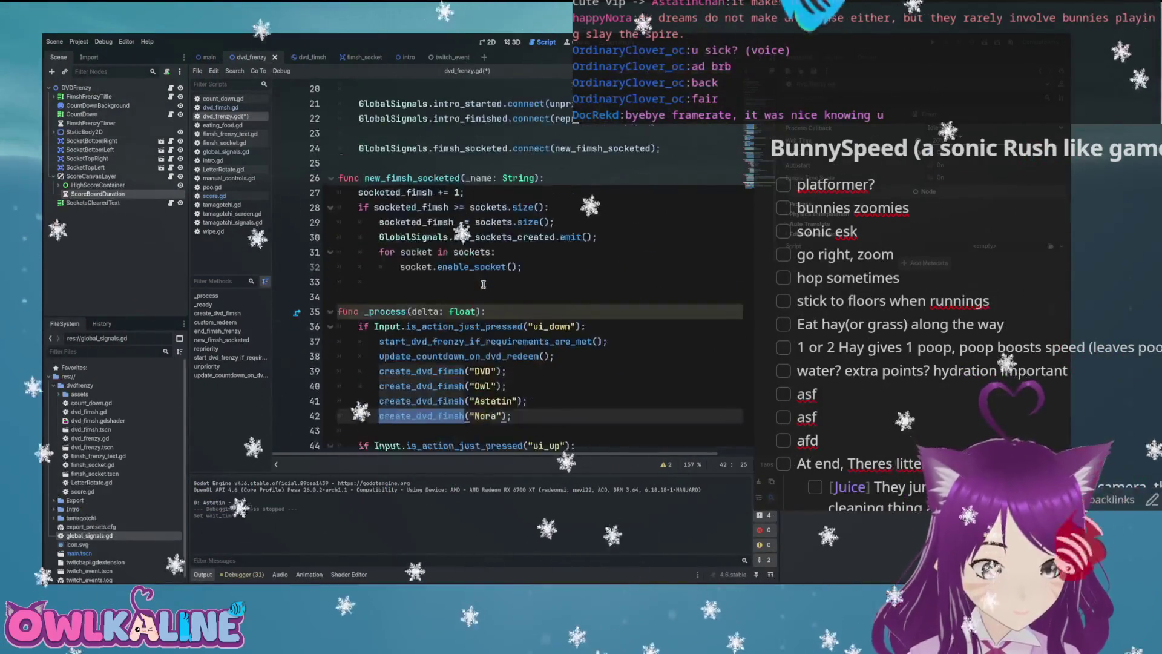
scroll(484, 282, "down", 6)
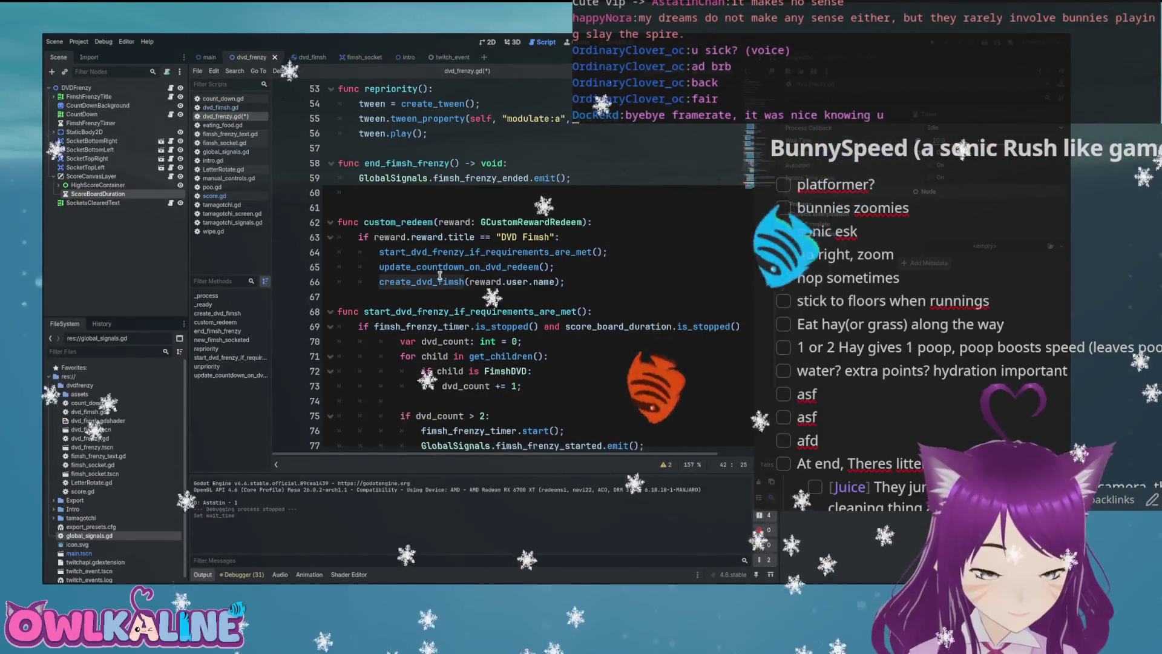
scroll(577, 237, "down", 1)
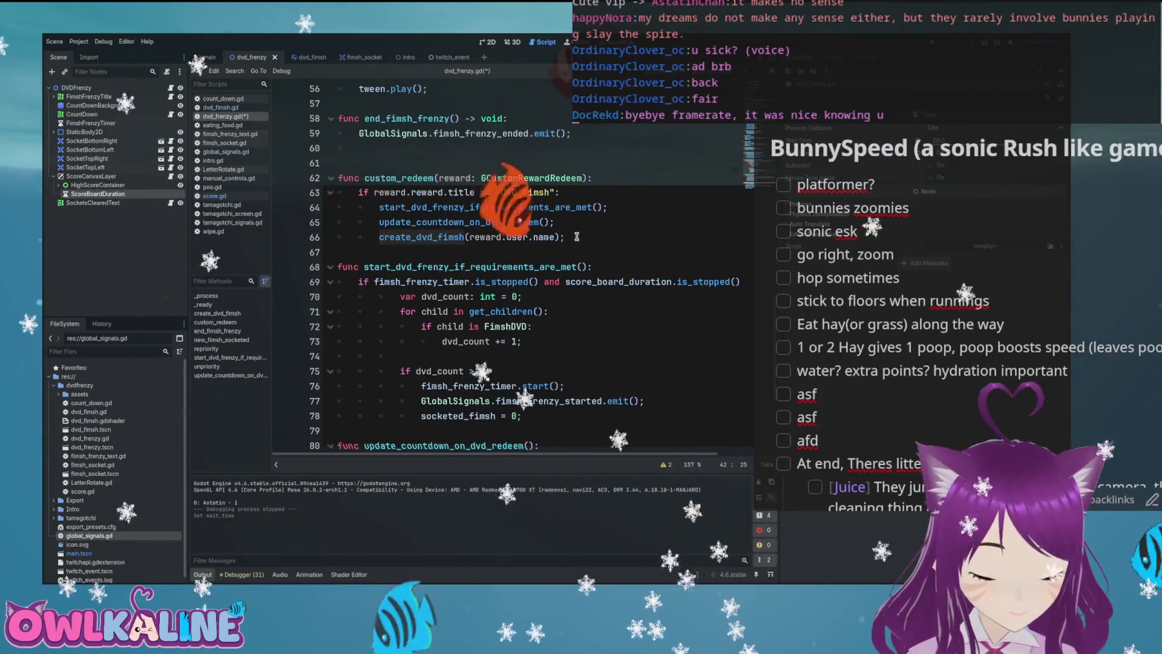
scroll(526, 206, "down", 4)
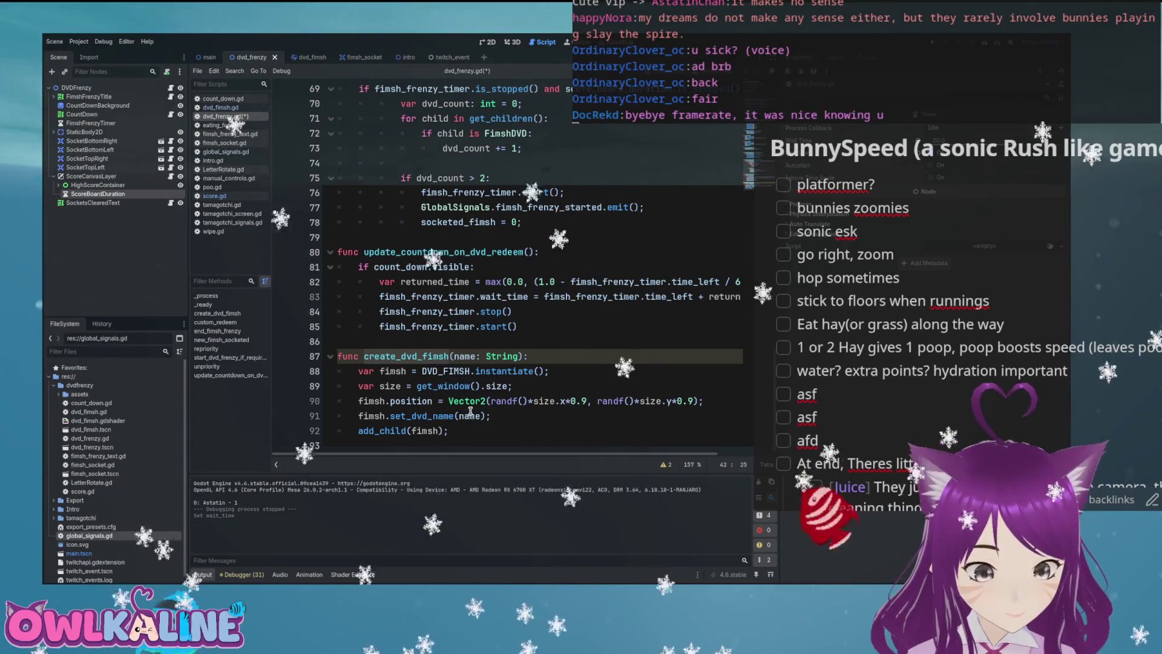
double_click(439, 357)
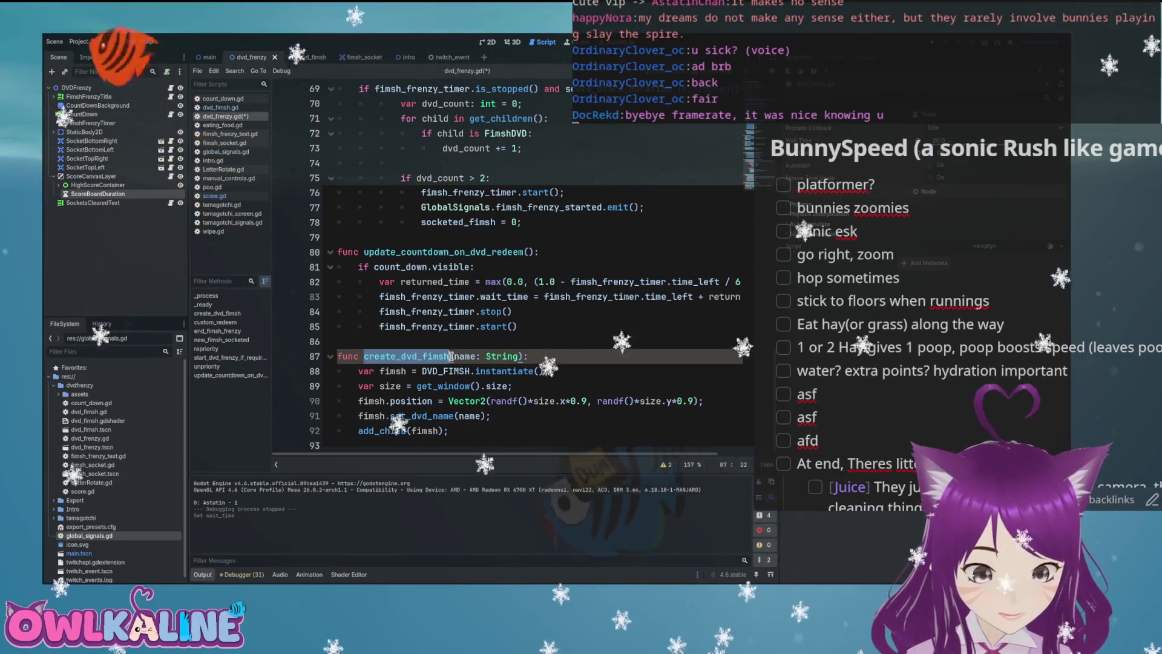
- Add a 'special: bool' parameter to create_dvd_fimsh and call create_dvd_fimsh("DVD", true) in end_fimsh_frenzy
type(", s")
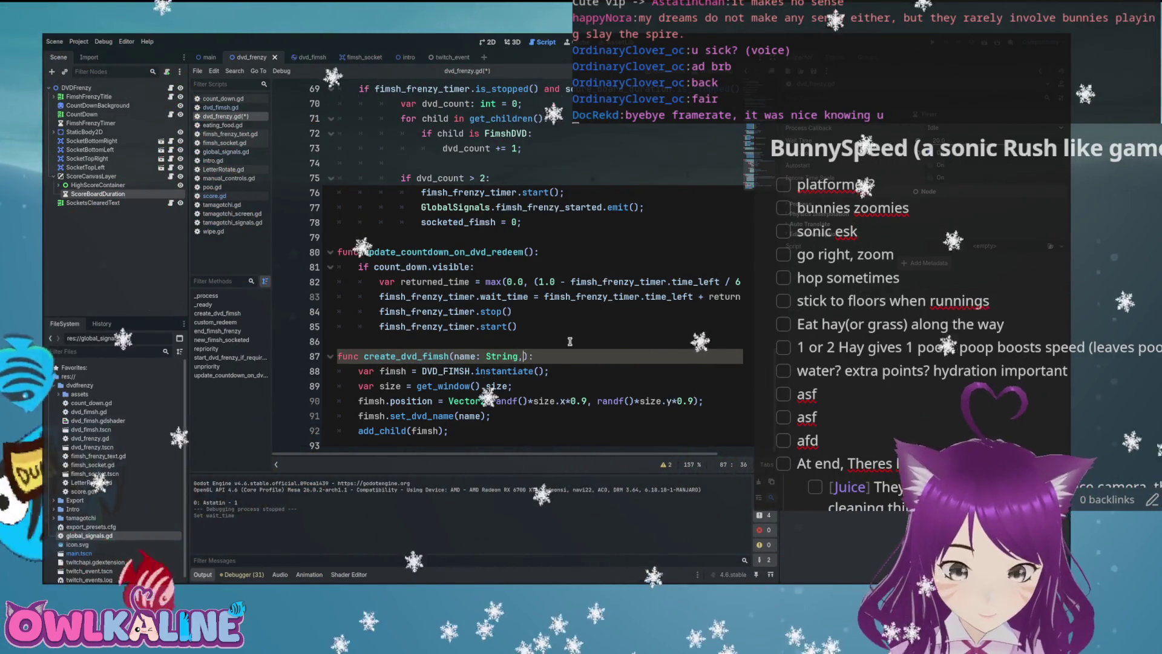
type(": bool = false")
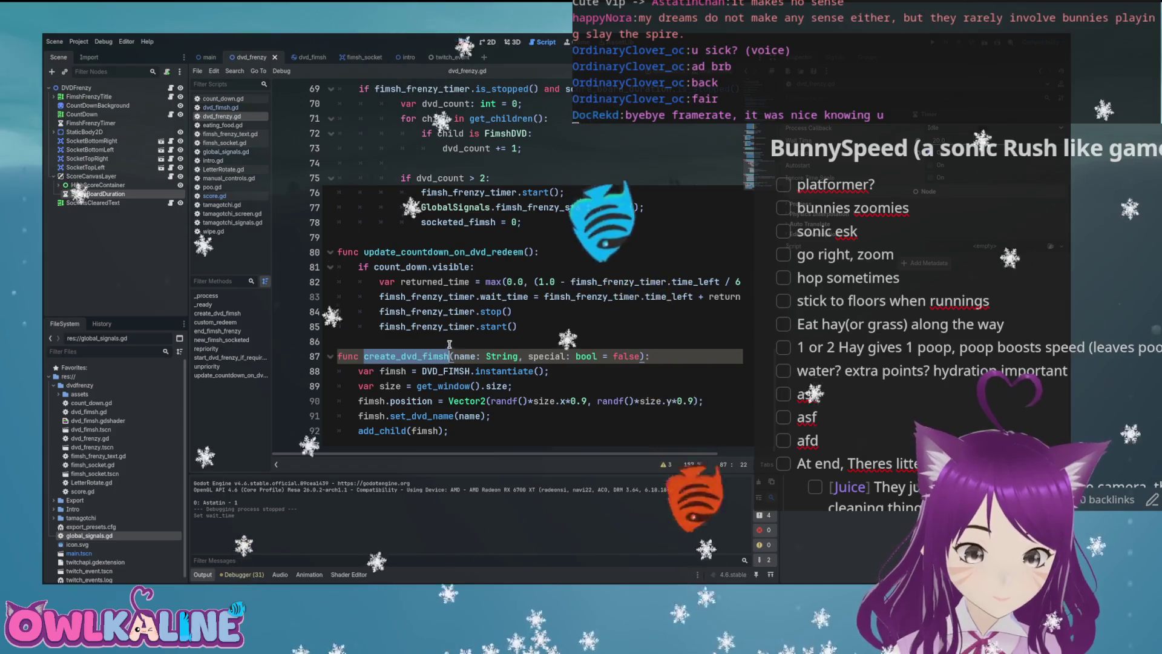
scroll(466, 330, "up", 6)
scroll(450, 334, "up", 2)
left_click(561, 309)
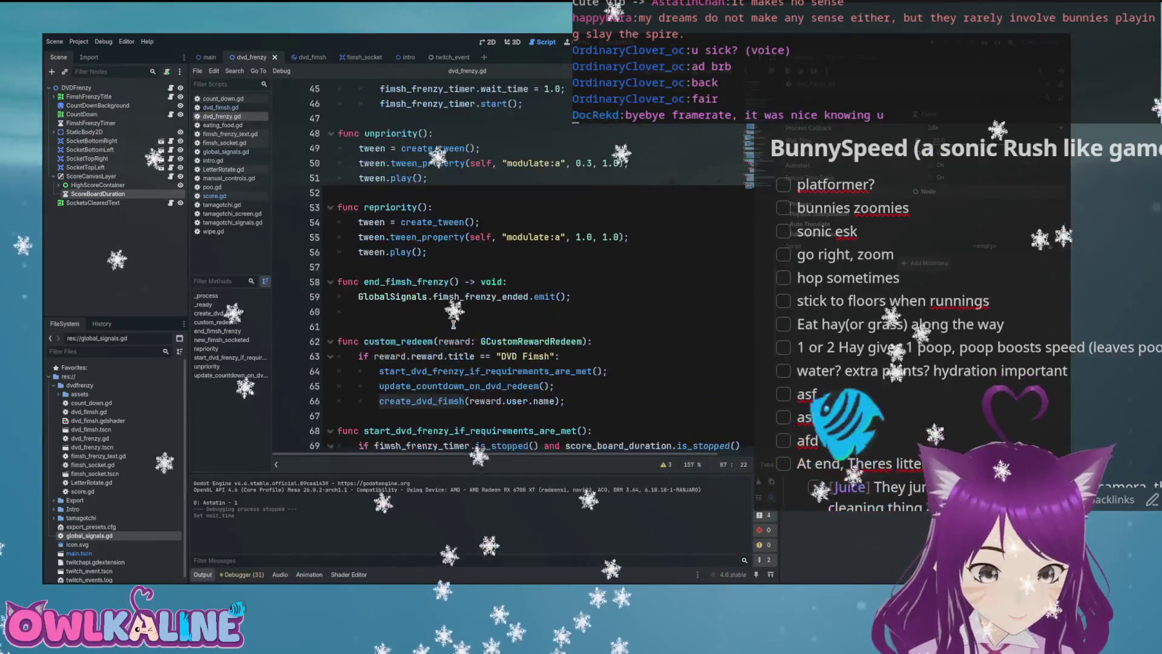
type("create_dvd_fimsh")
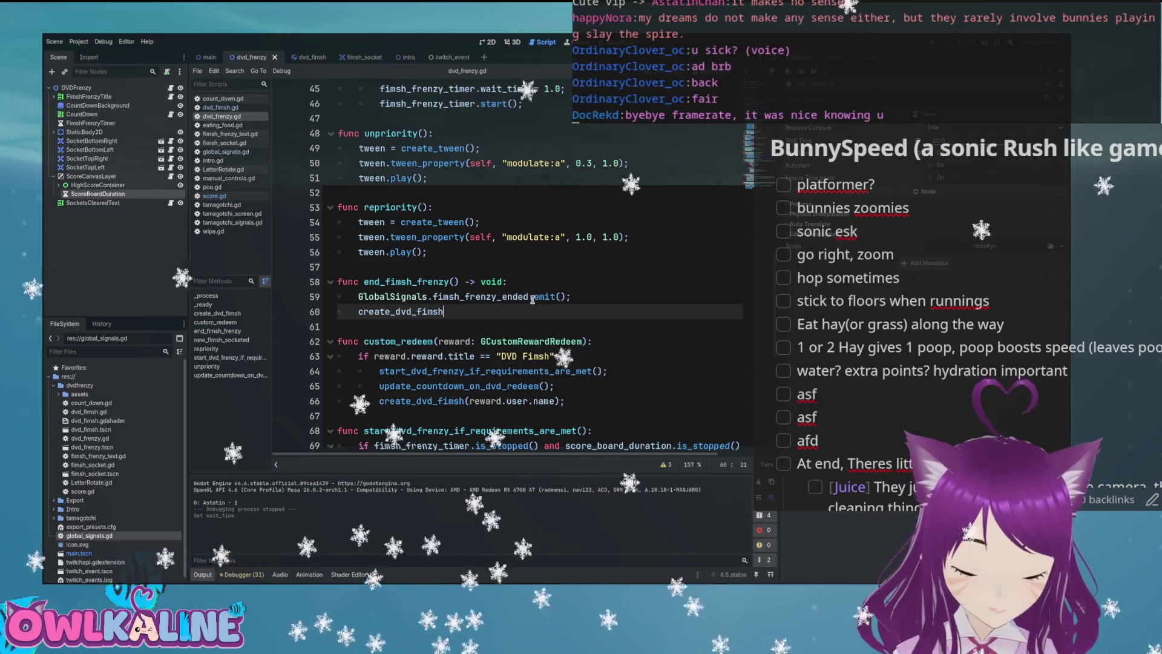
type("(\"DVD\", true)")
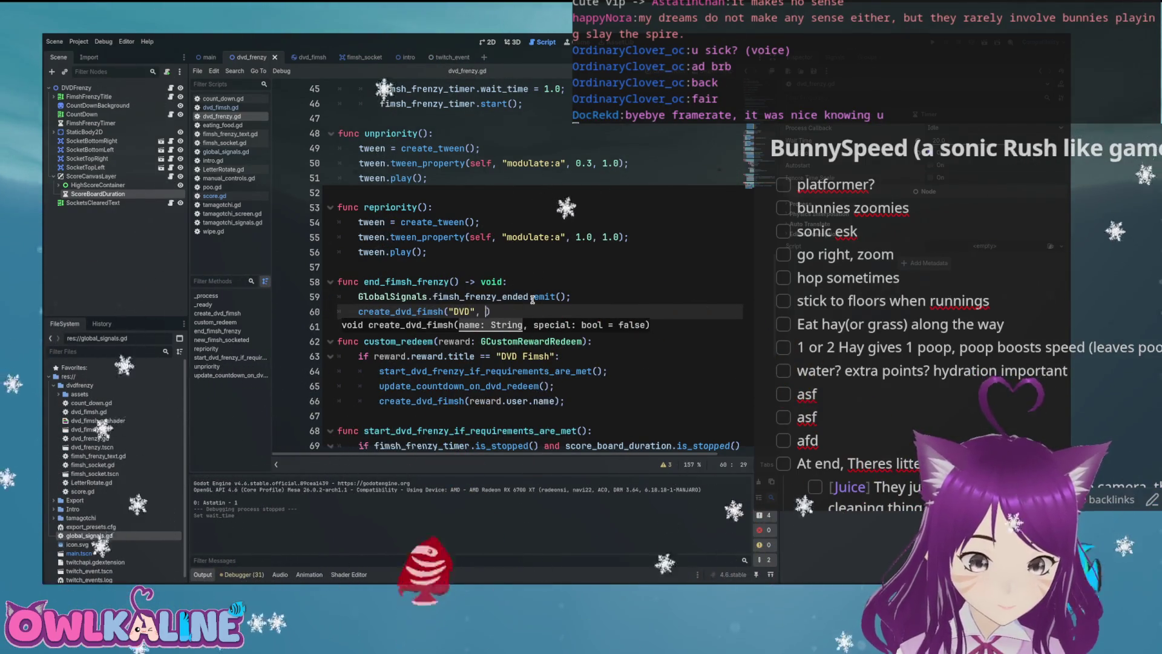
type(";")
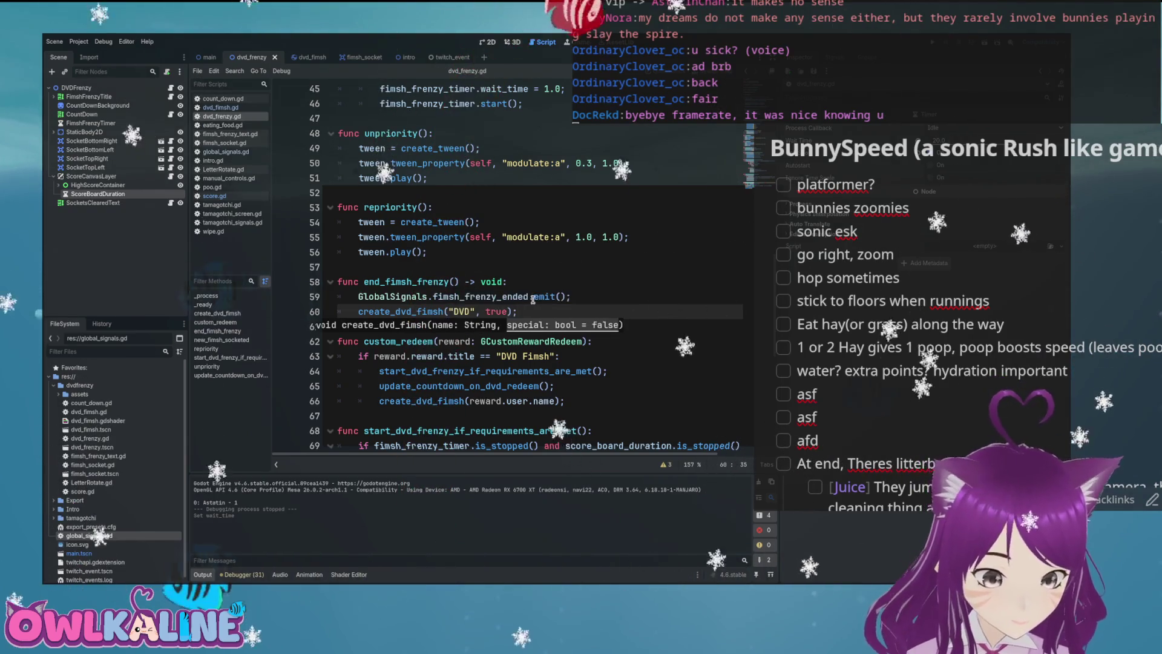
left_click(574, 296)
- Assign fimsh.special = special after set_dvd_name(name) and open the dvd_fimsh.gd script
scroll(551, 321, "down", 8)
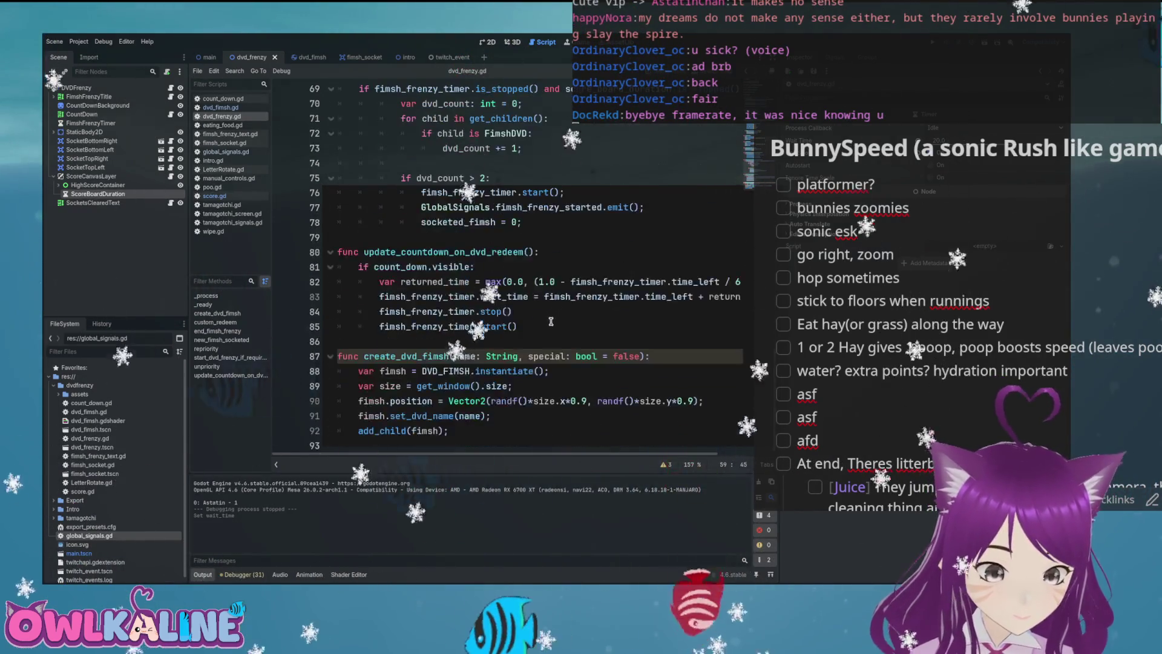
left_click(518, 416)
key("Return")
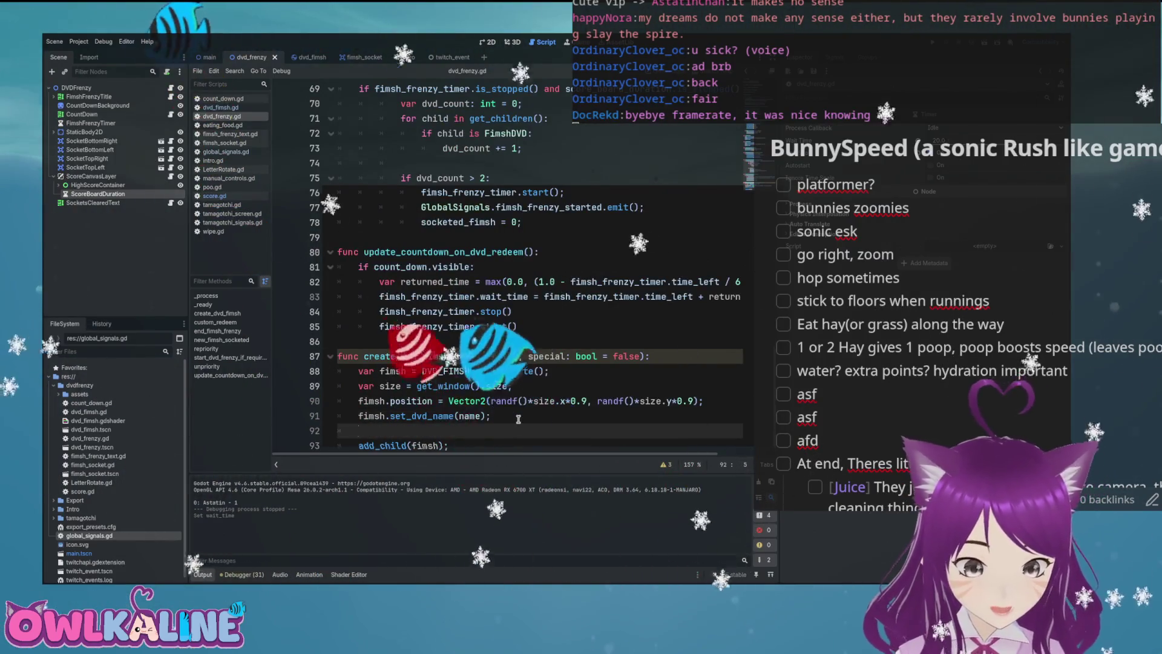
type("fimsh.specia")
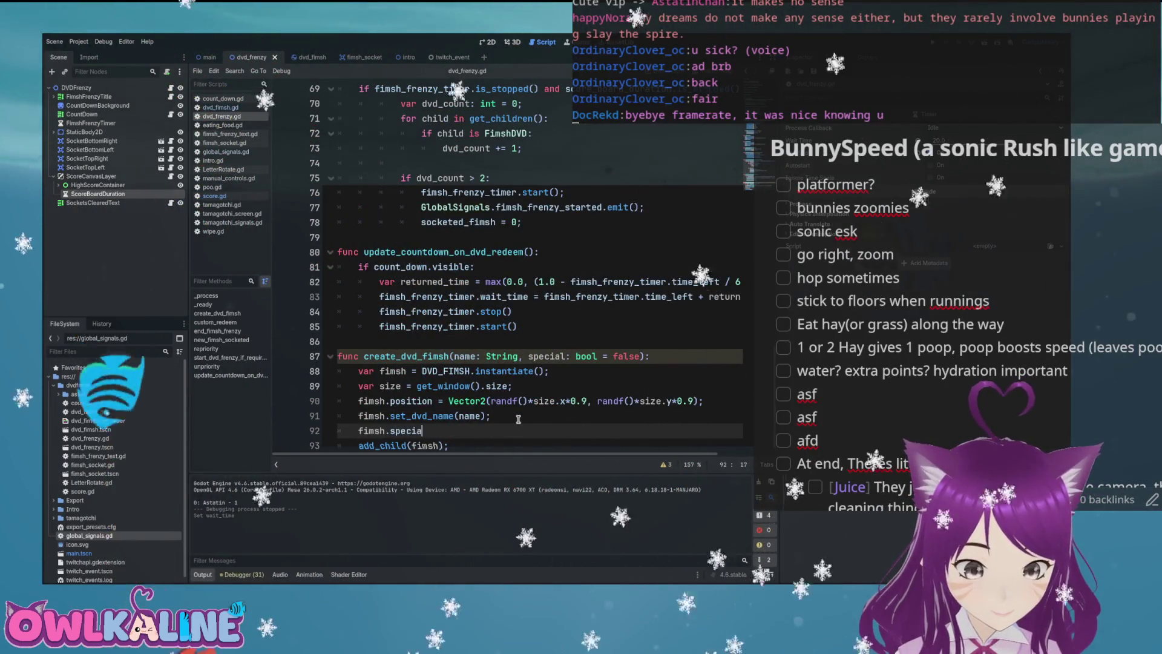
type("l = special;")
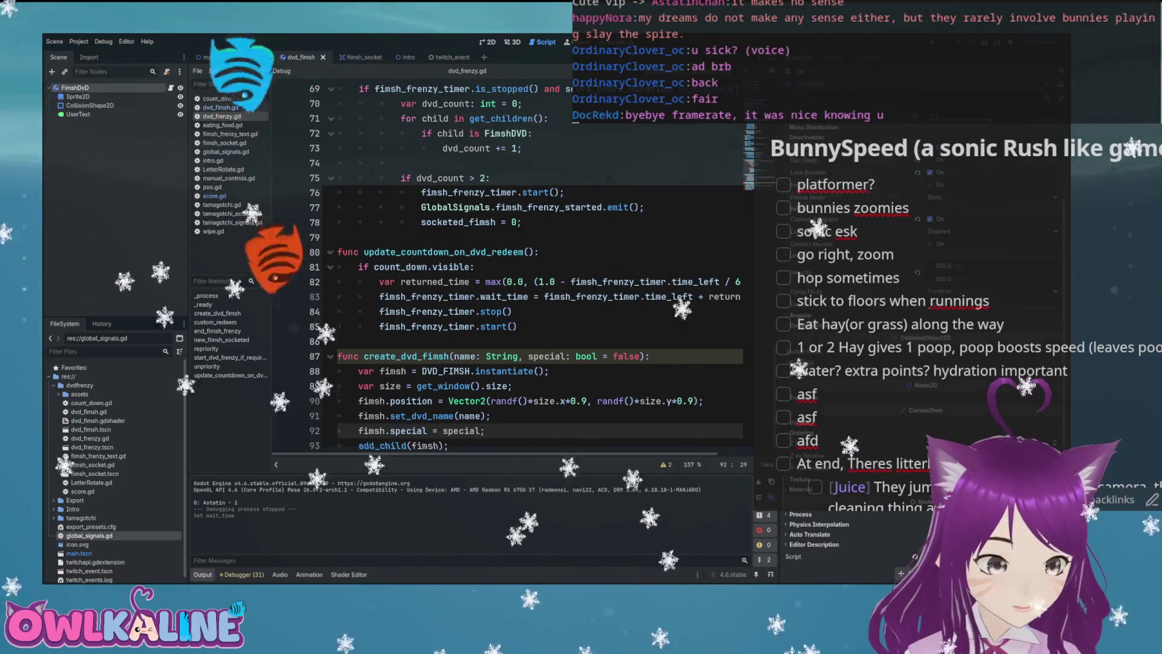
left_click(309, 57)
scroll(389, 209, "up", 10)
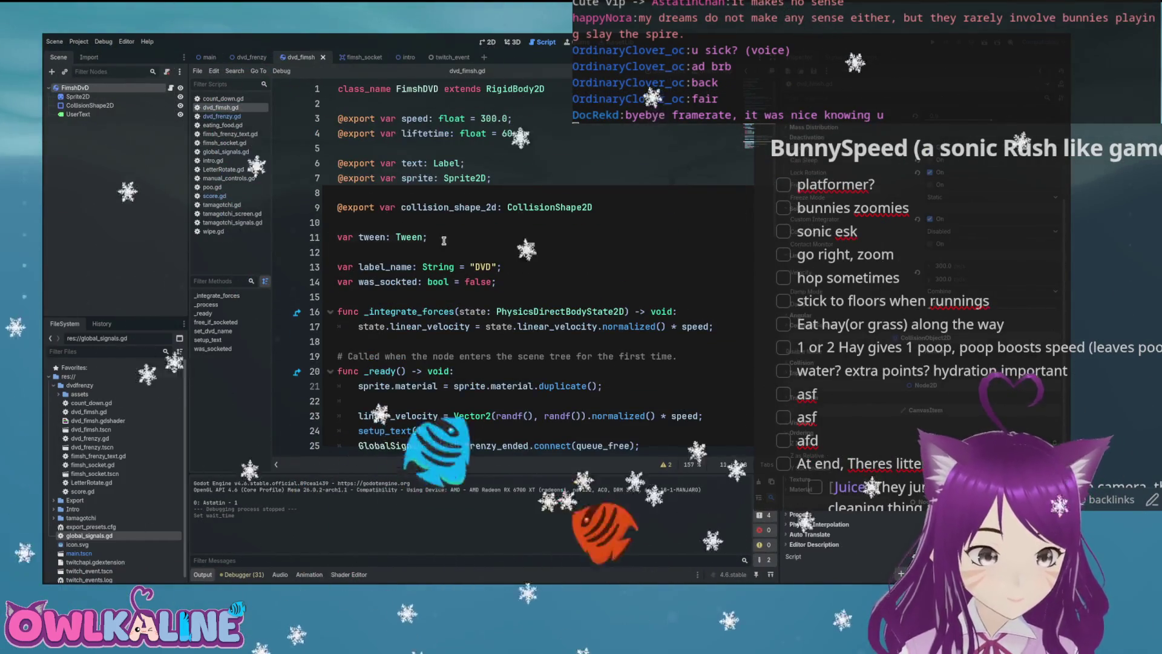
- Declare 'var special: bool = false;' below the tween variable in dvd_fimsh.gd
left_click(443, 238)
key("Return")
type("var special: bool")
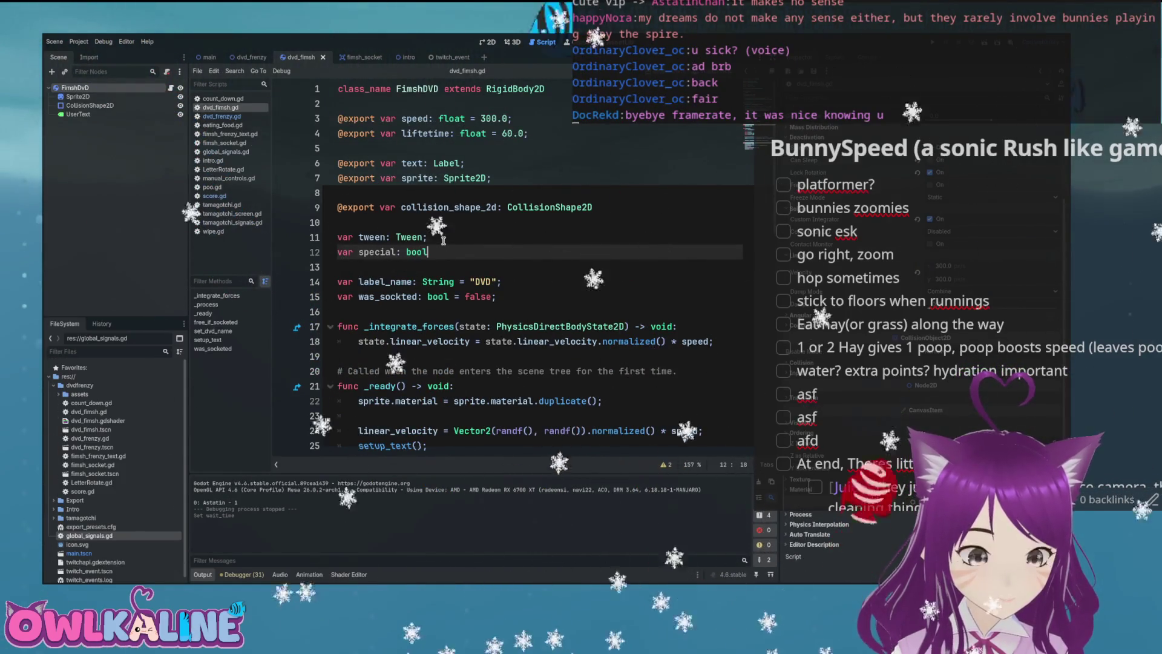
type(" = false;")
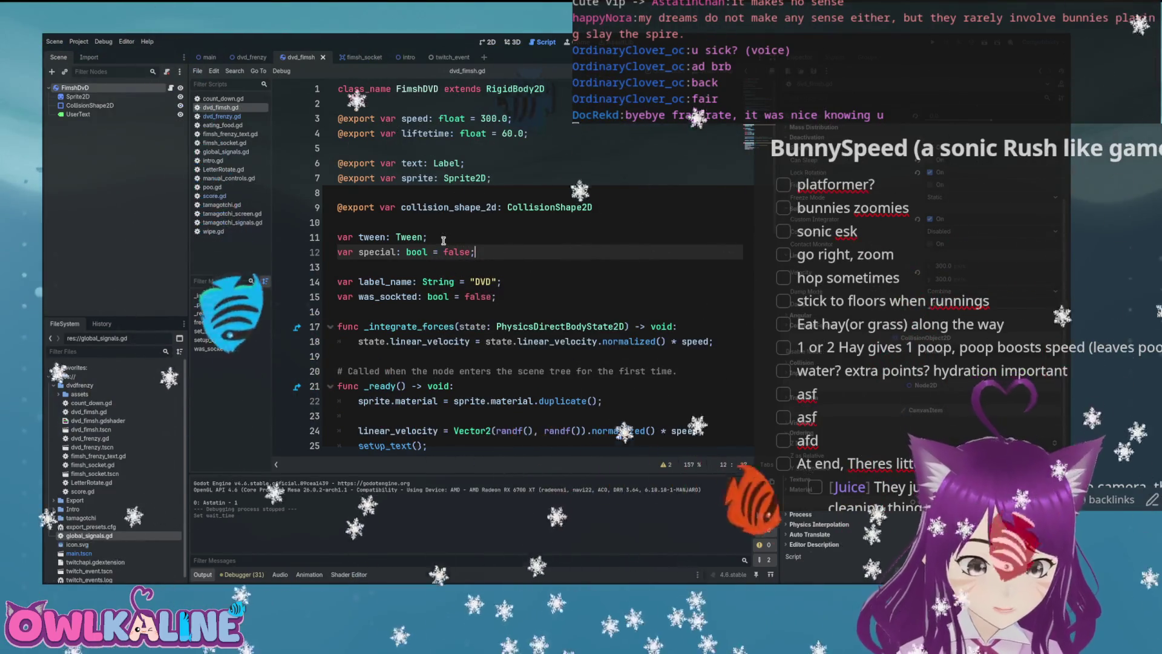
- Begin an 'if special:' block at the end of _ready, starting its body with 'coll'
scroll(468, 245, "down", 3)
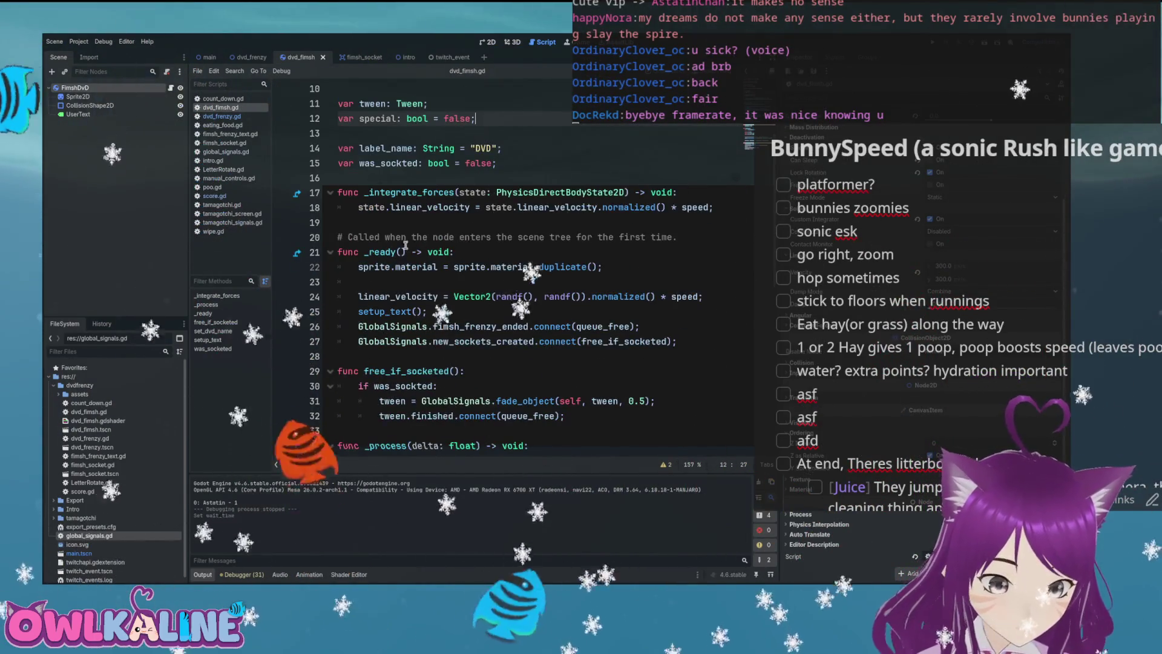
scroll(405, 245, "down", 2)
left_click(702, 251)
key("Return")
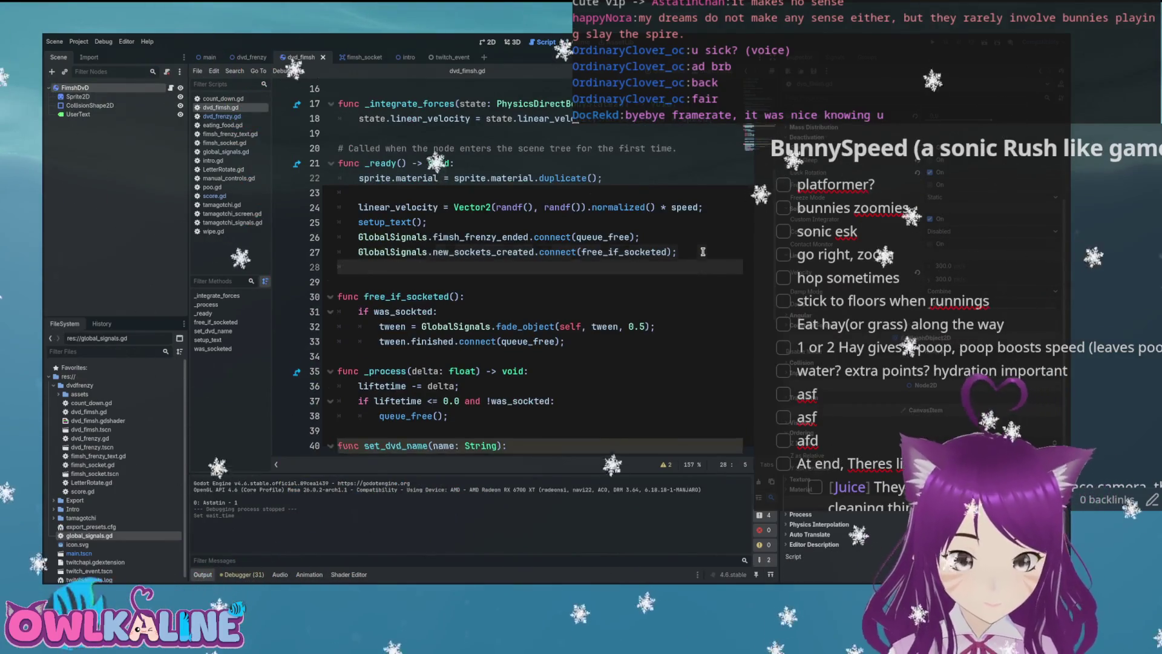
key("Return")
type("if specia")
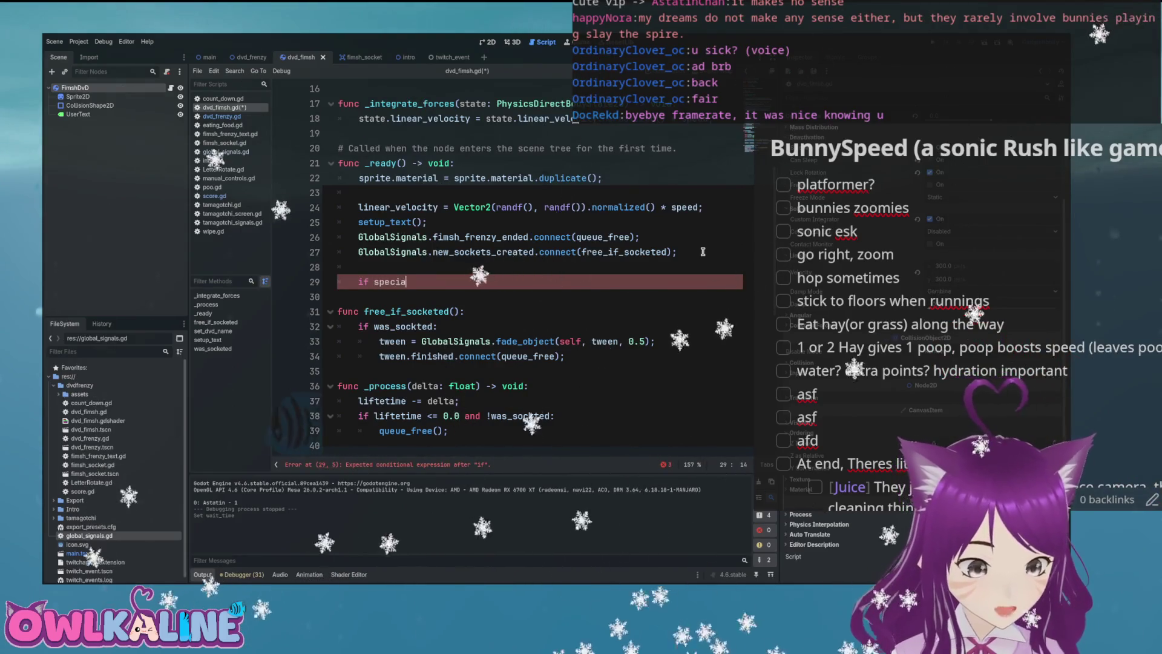
type("l:")
key("Return")
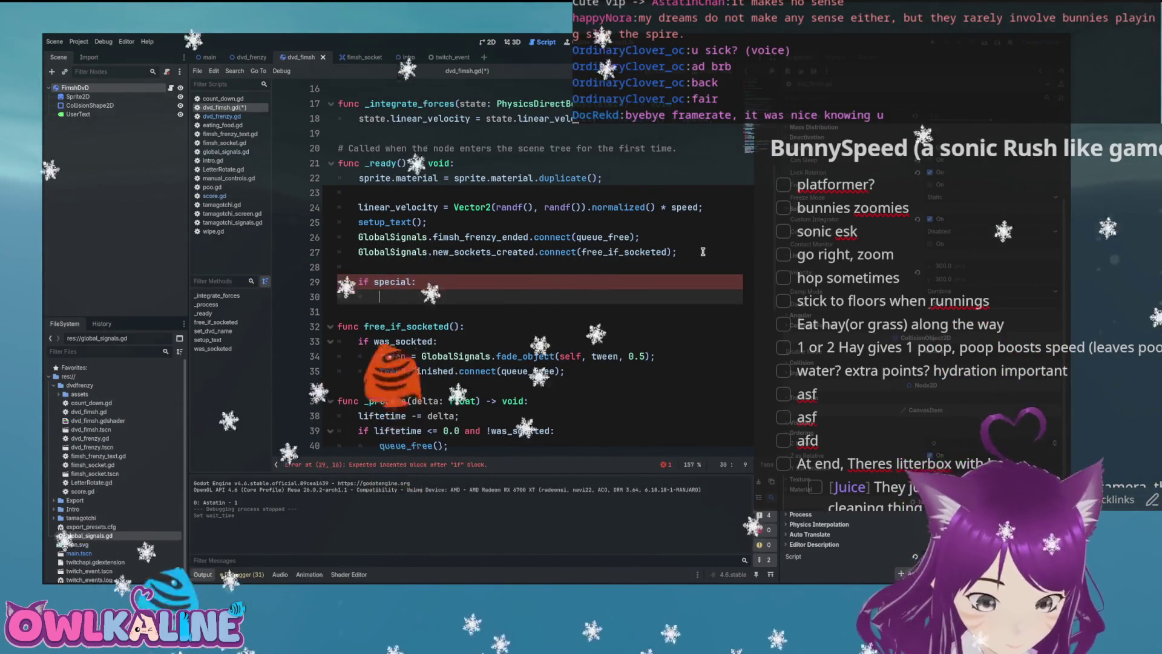
scroll(703, 251, "down", 6)
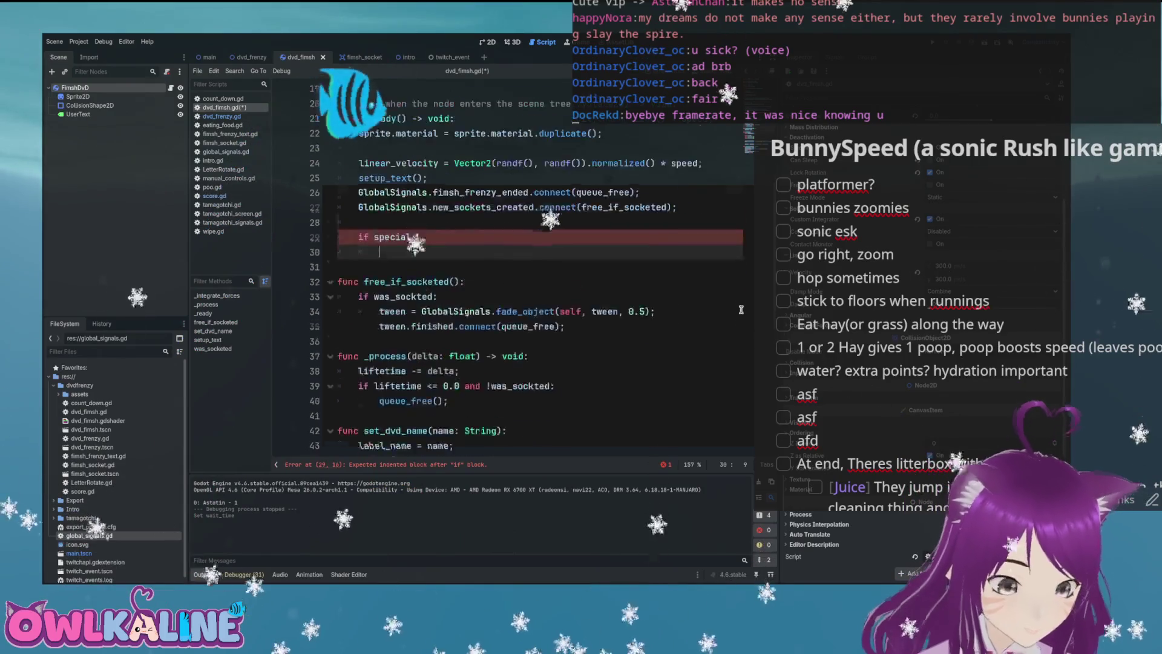
scroll(652, 294, "up", 6)
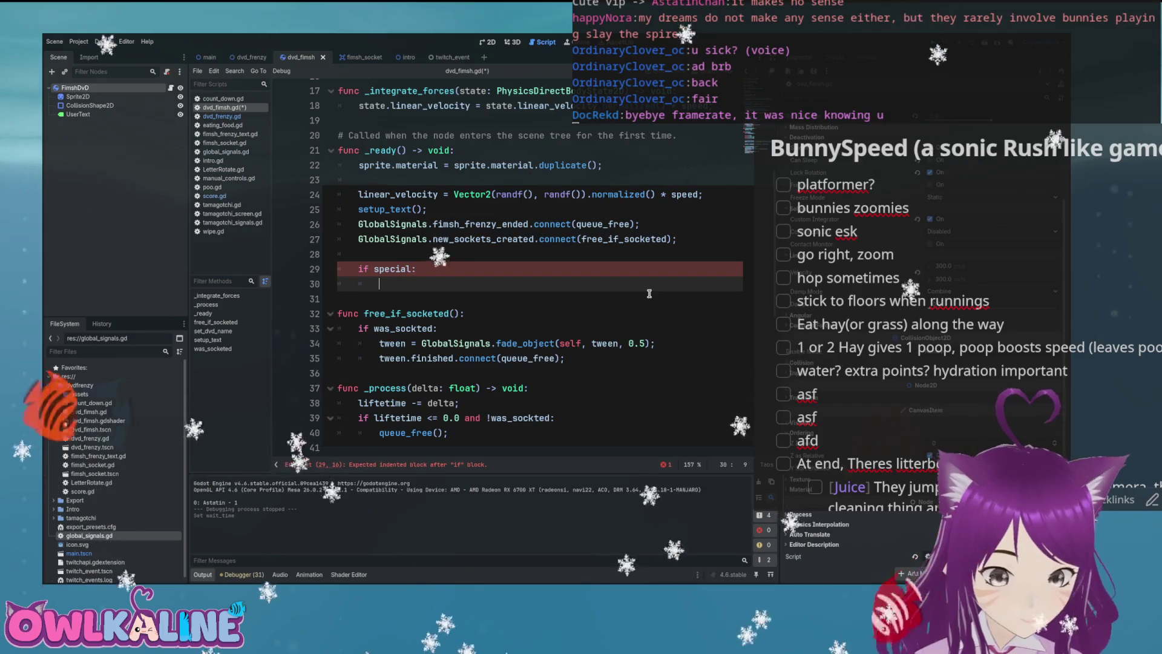
type("coll")
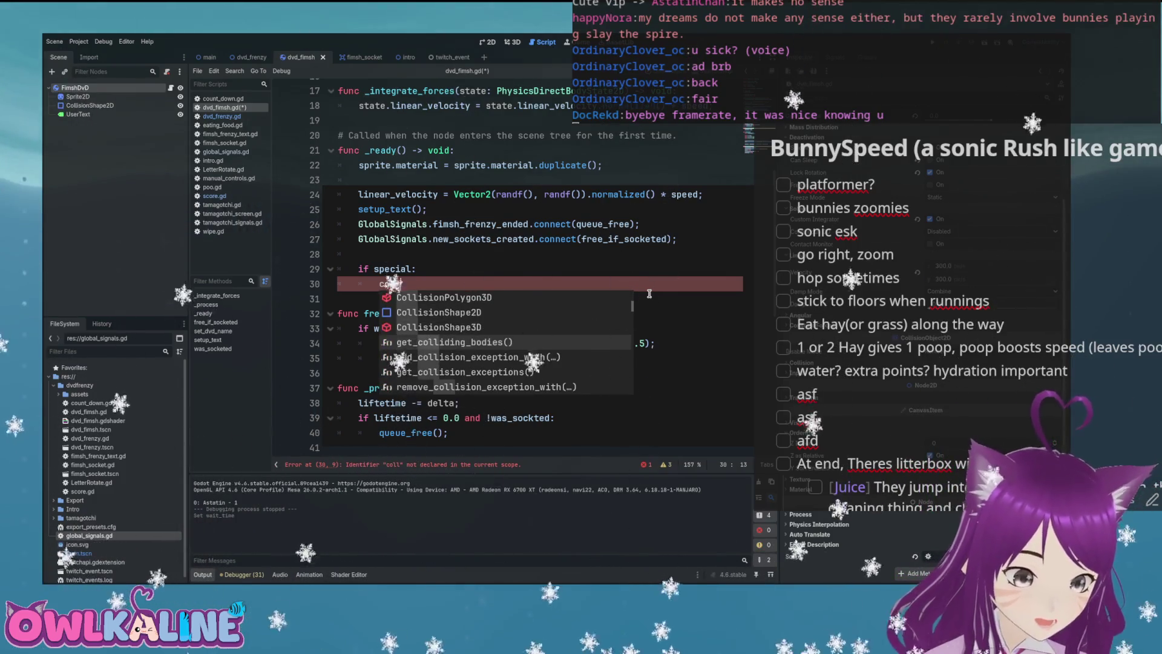
- Under 'if special:', write body_entered.connect(special_fimsh_eat); with help from autocomplete
key("Down")
key("Down")
key("Down")
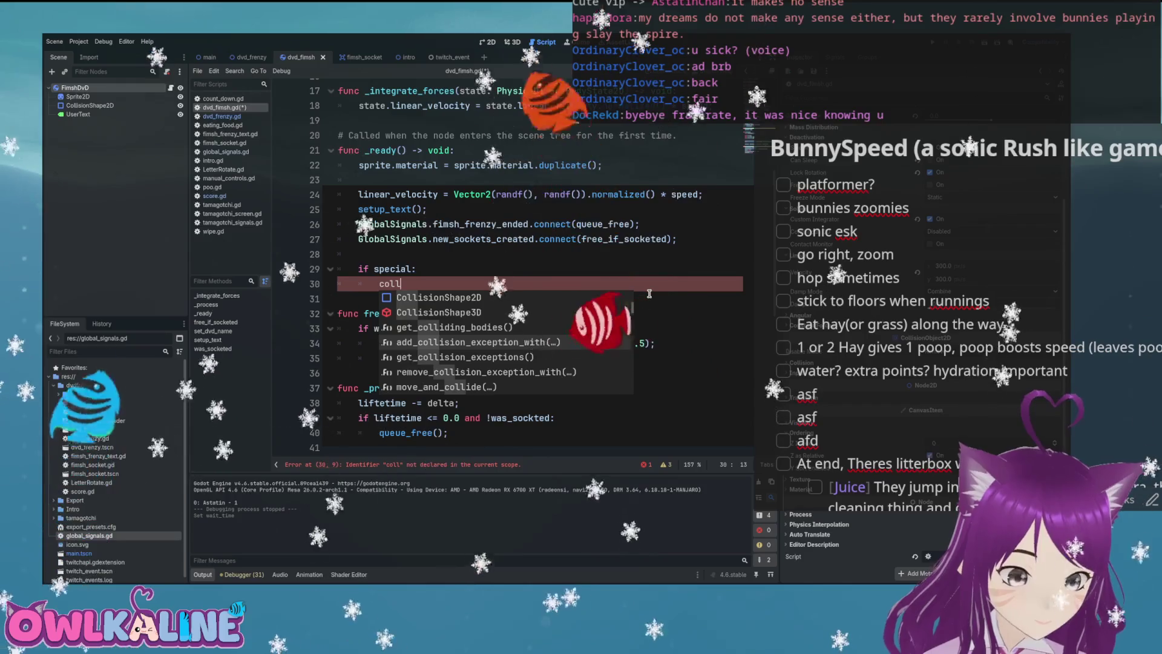
key("Down")
key("Down")
key("Down")
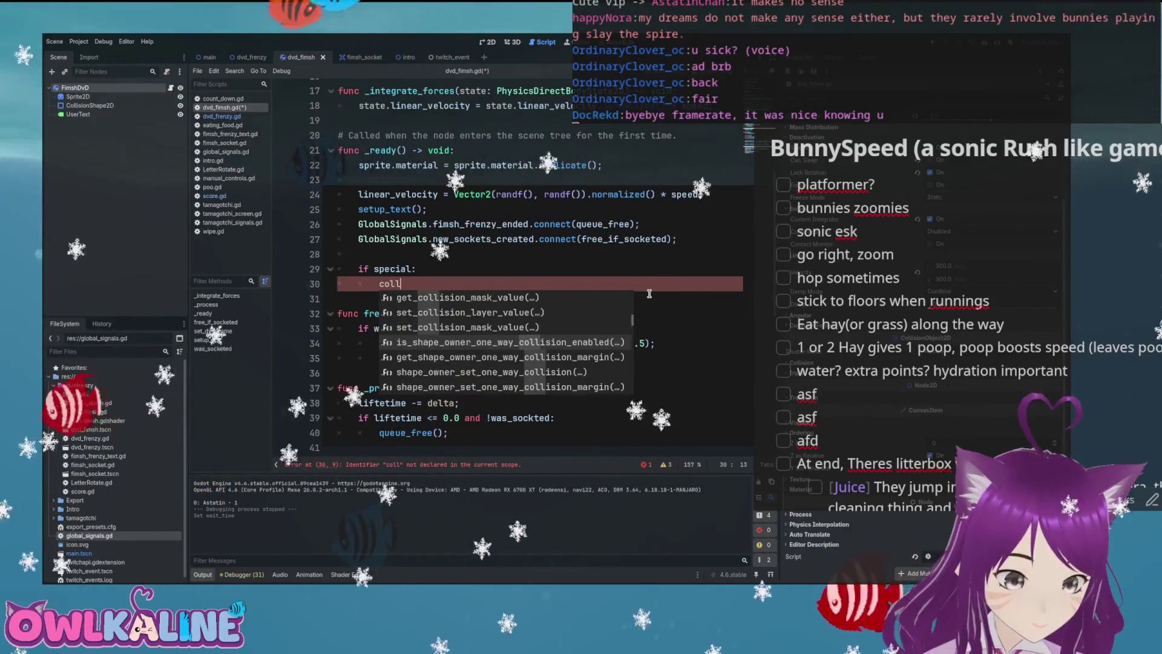
key("Down")
key("Down")
key("Down")
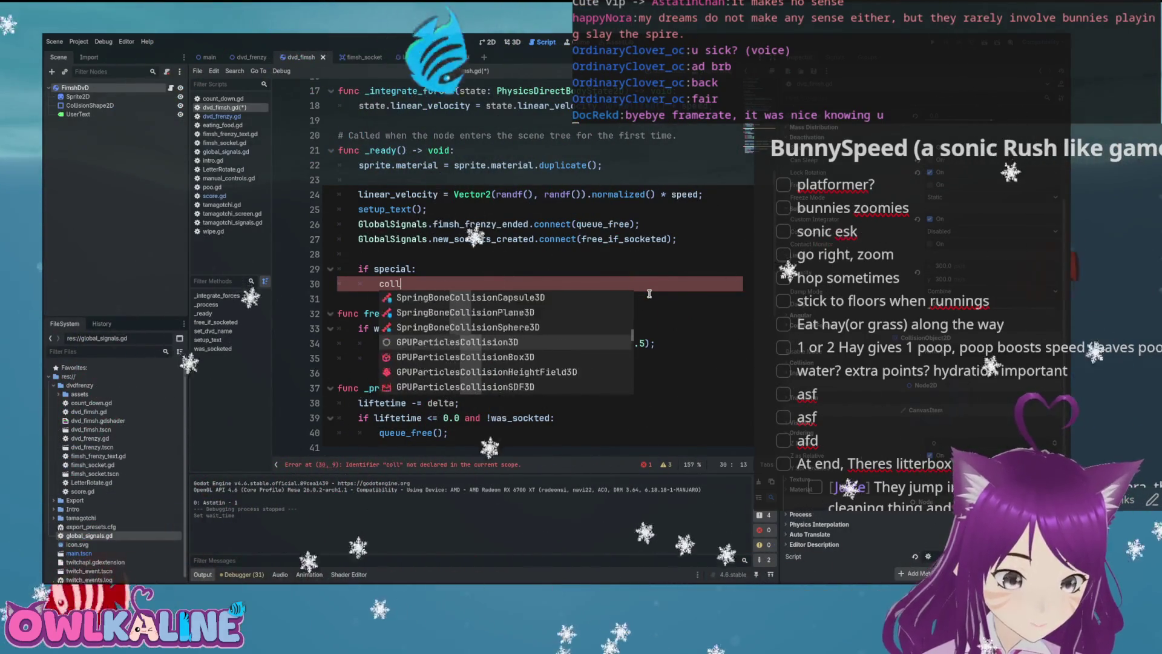
key("BackSpace")
key("BackSpace")
key("BackSpace")
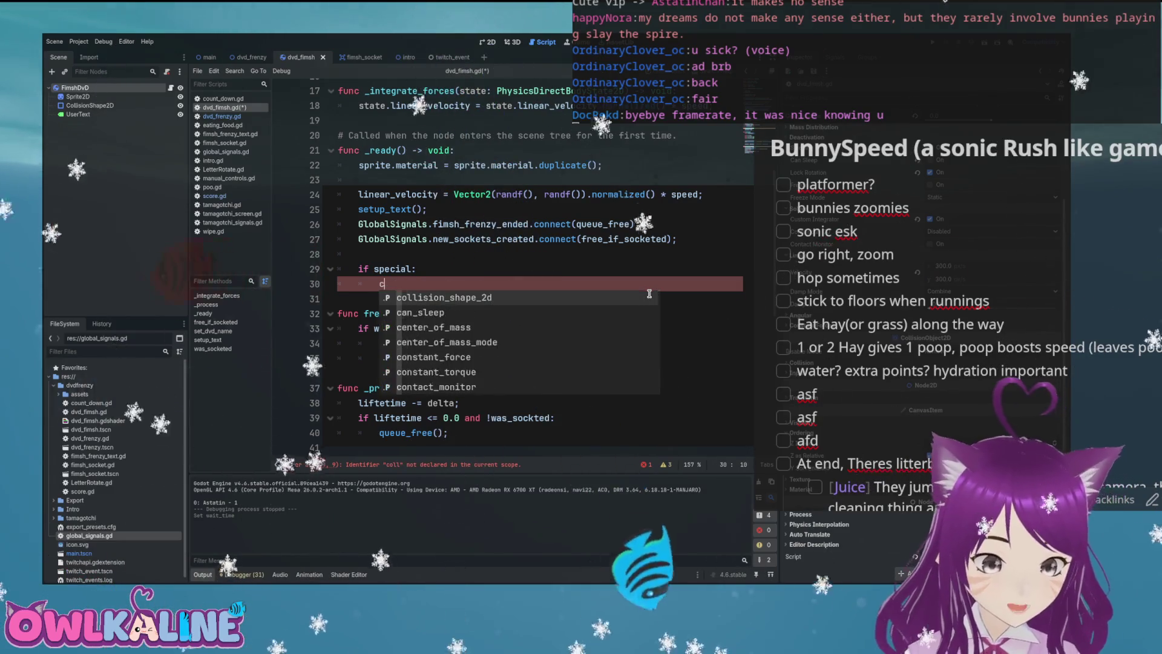
type("signal")
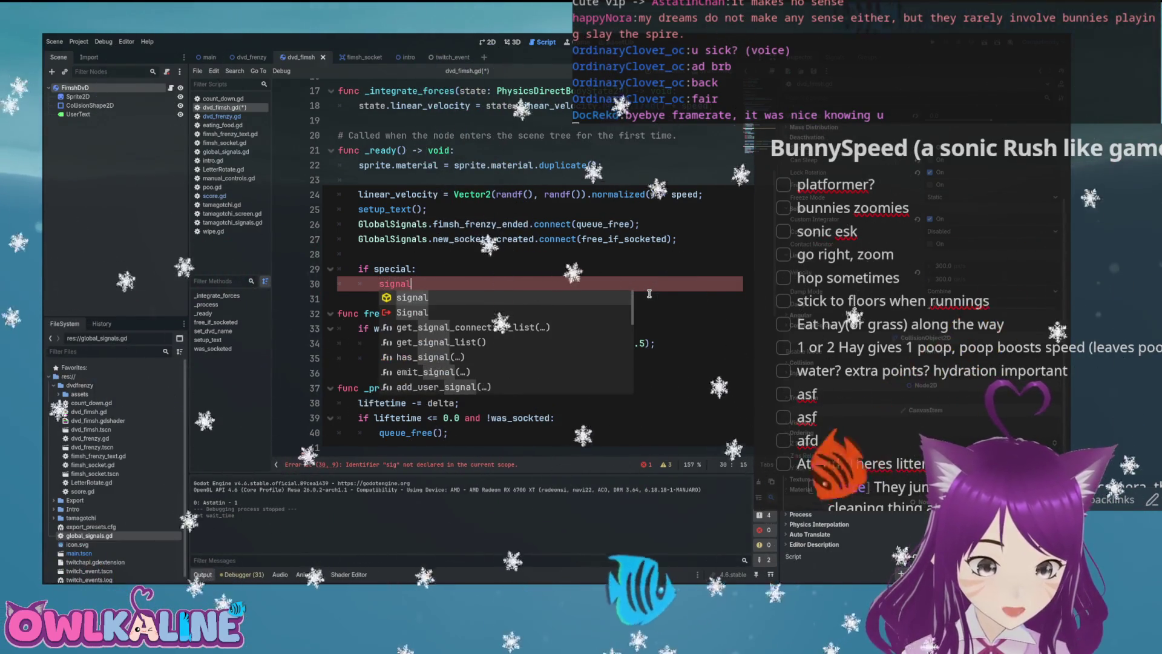
key("Down")
key("Down")
key("Down")
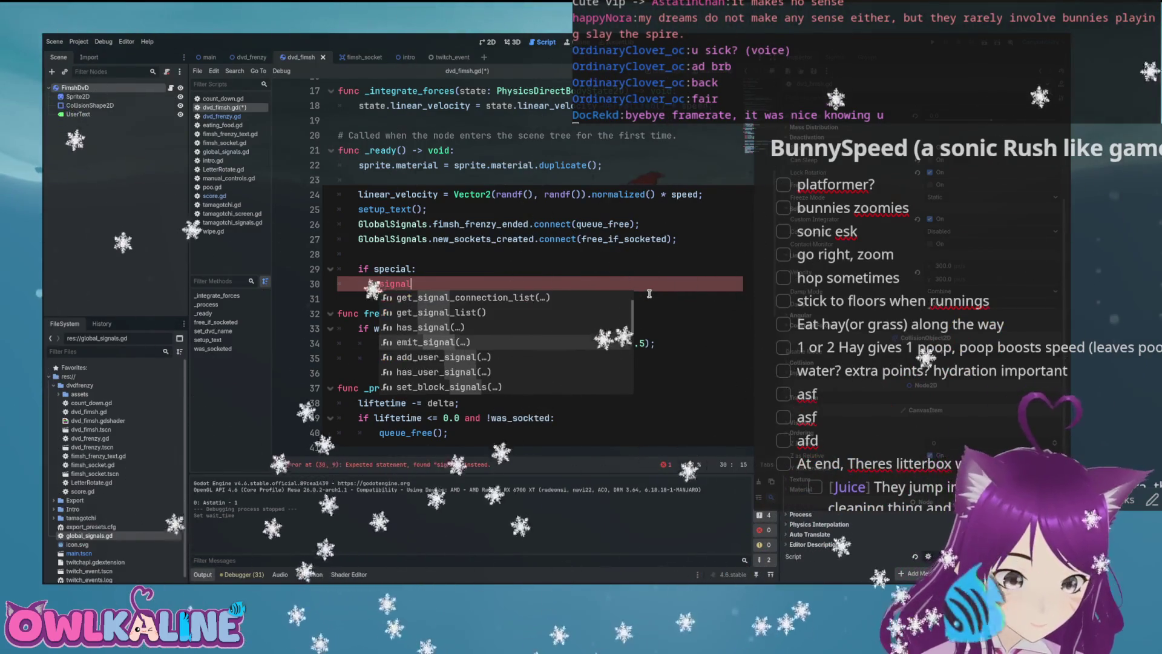
key("Down")
key("Down")
key("Down")
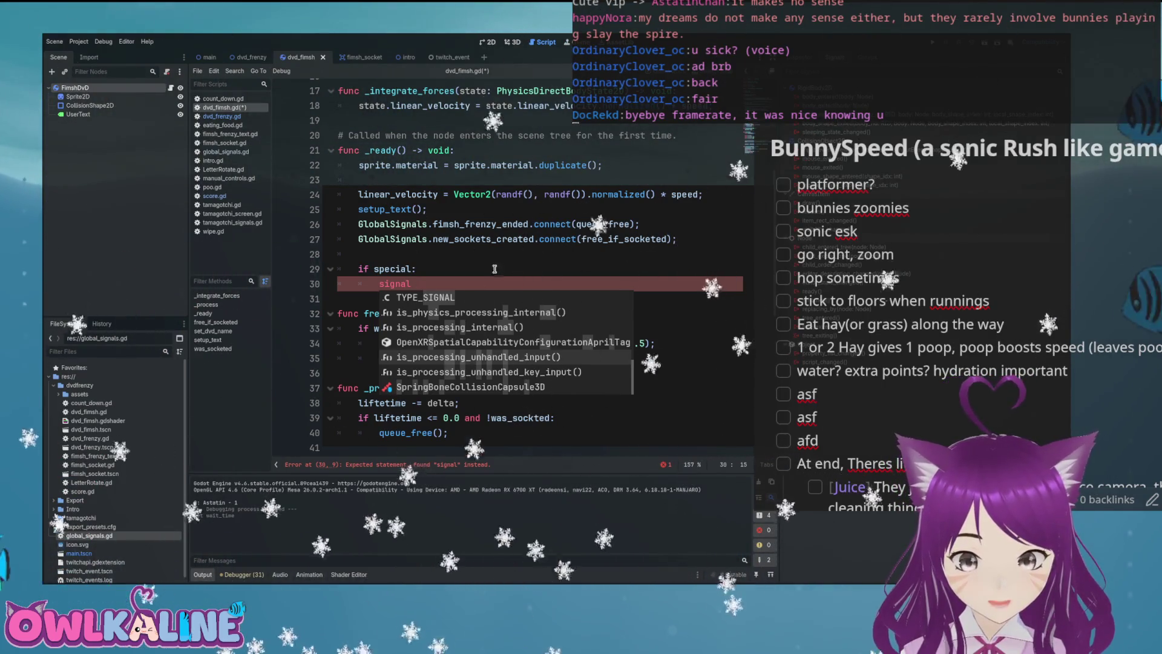
key("ctrl+shift+Left")
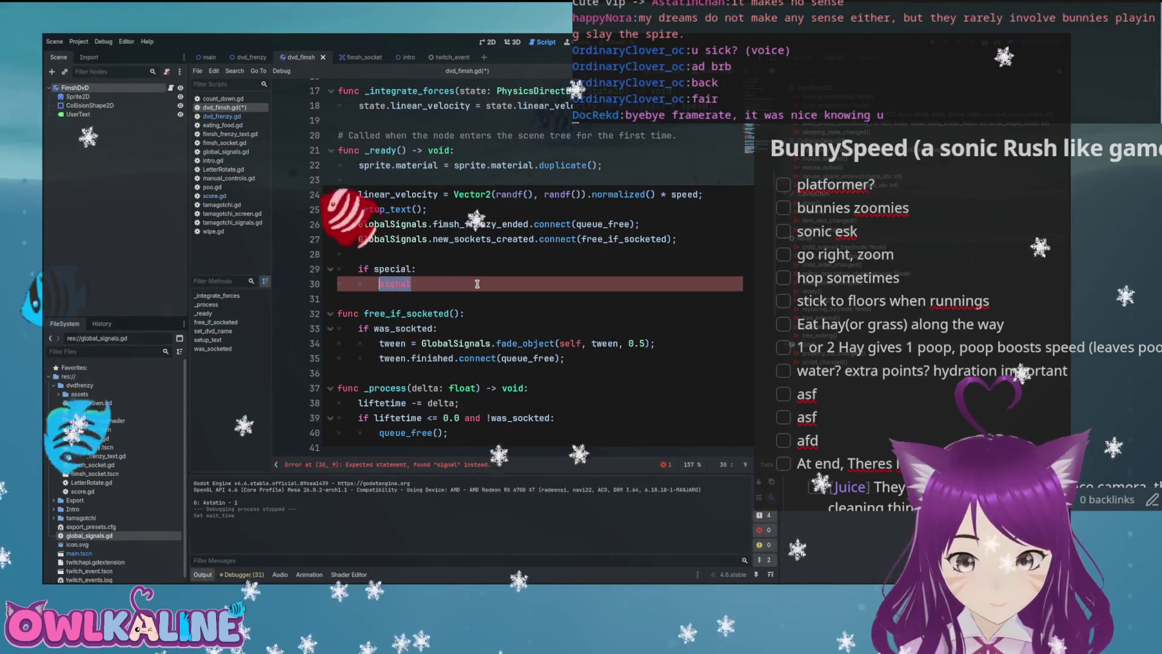
type("bo")
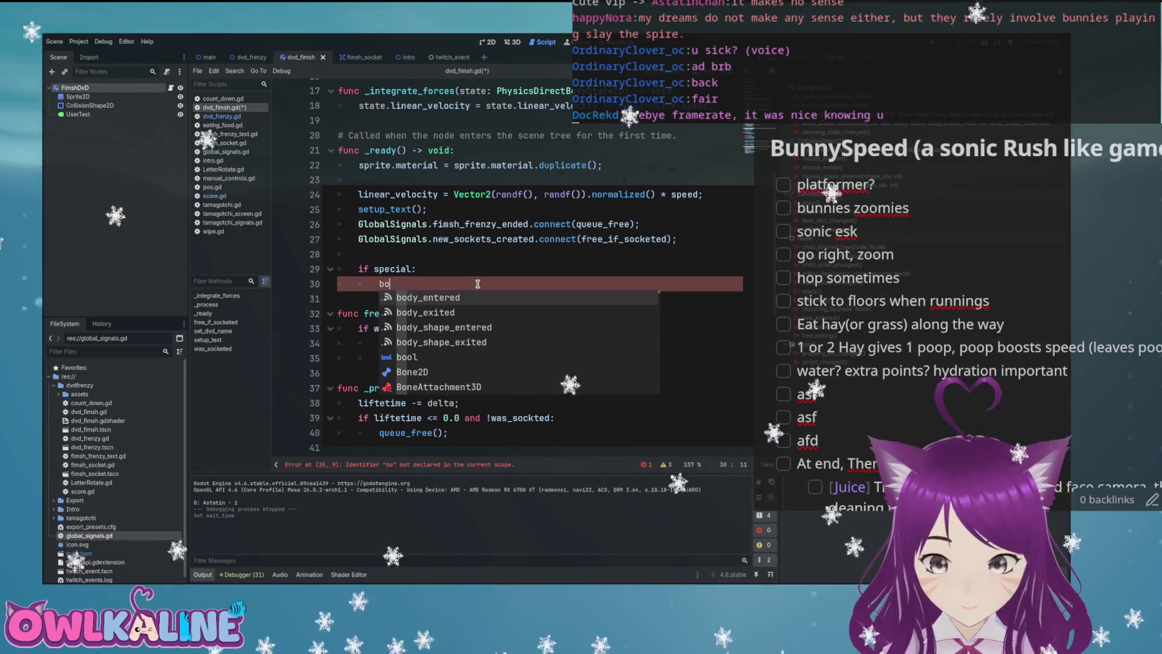
key("Return")
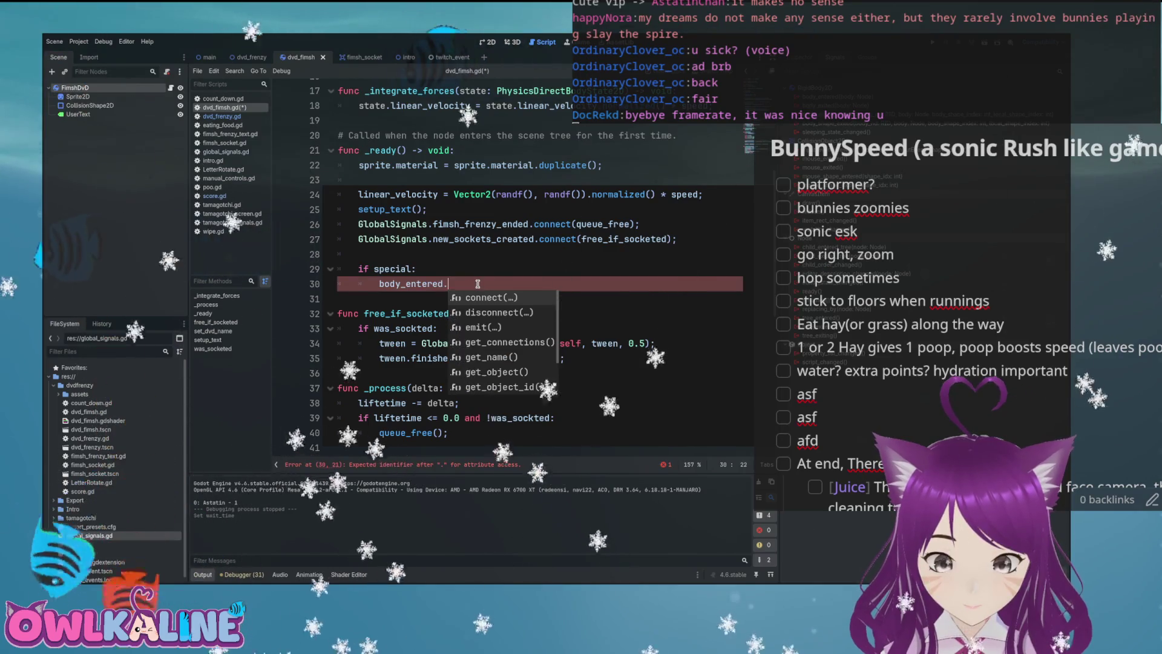
key("Return")
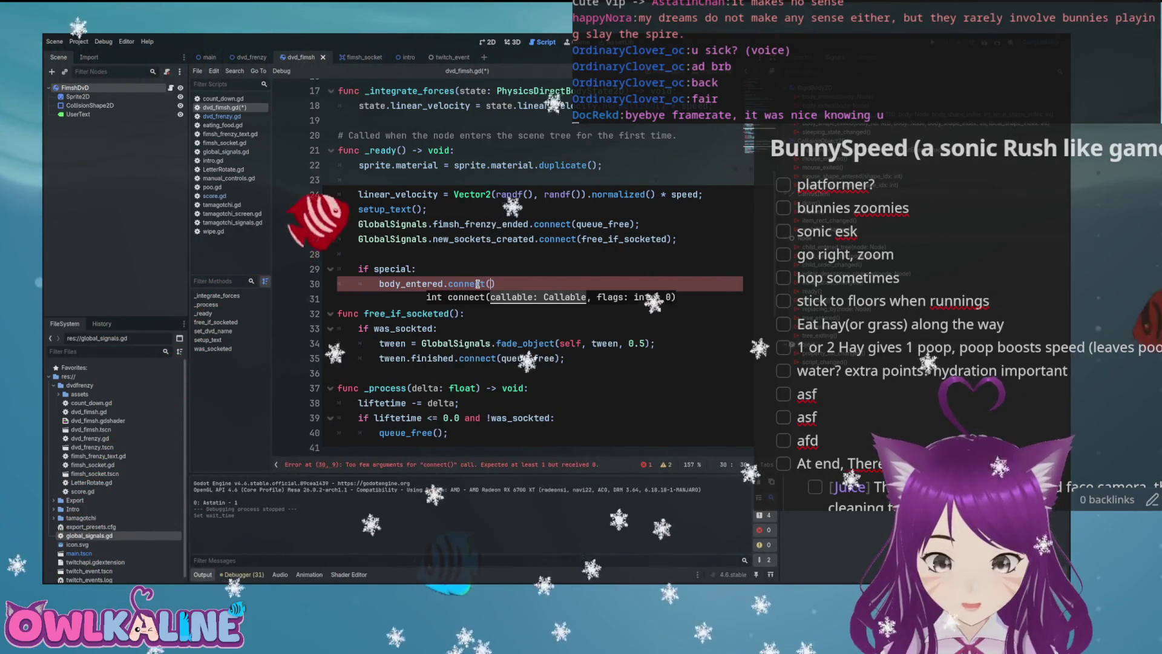
type("spe")
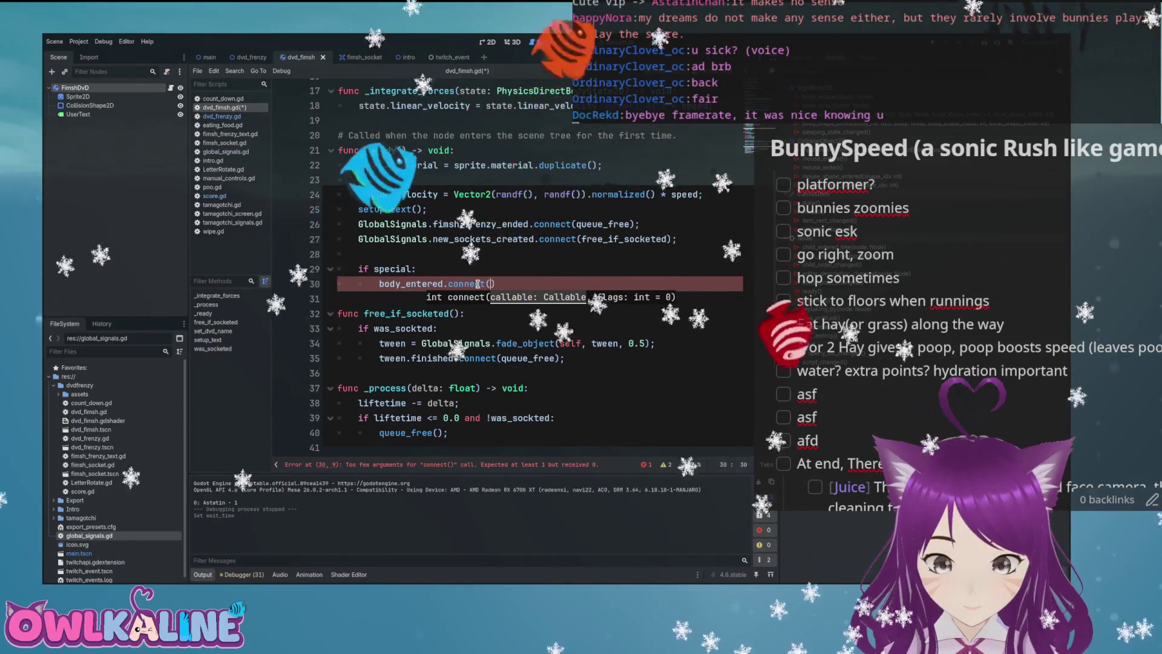
type("cial_fimsh_eat);")
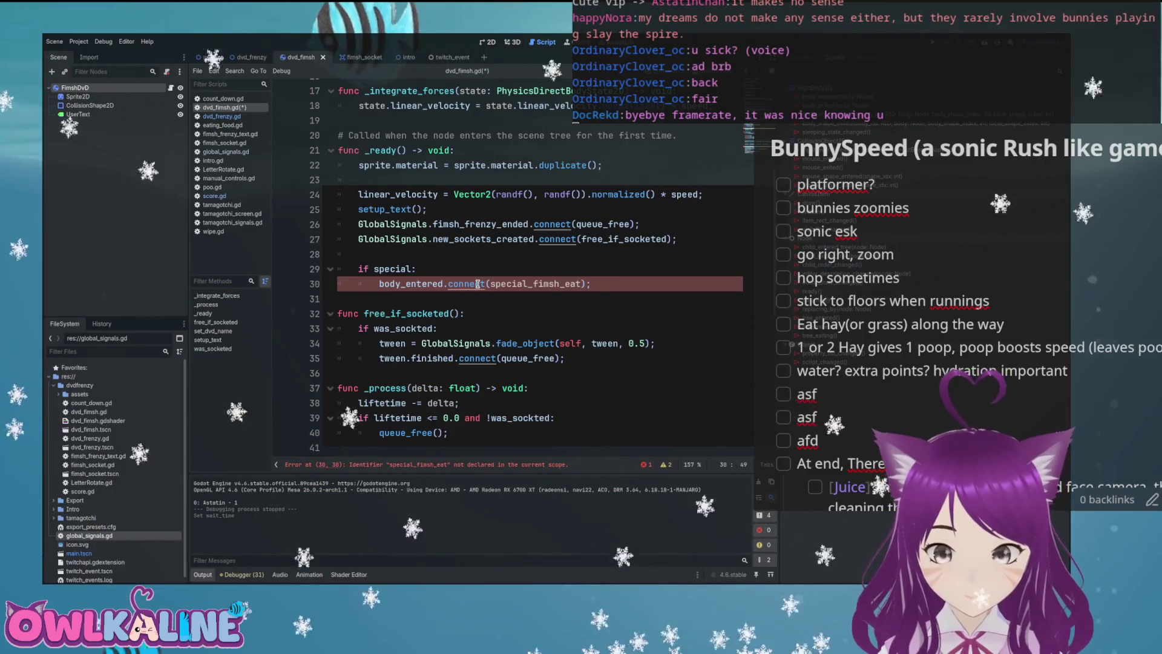
- Below was_socketed, define special_fimsh_eat(node: Node2D) with an 'if node is FimshDVD:' check
scroll(527, 283, "down", 8)
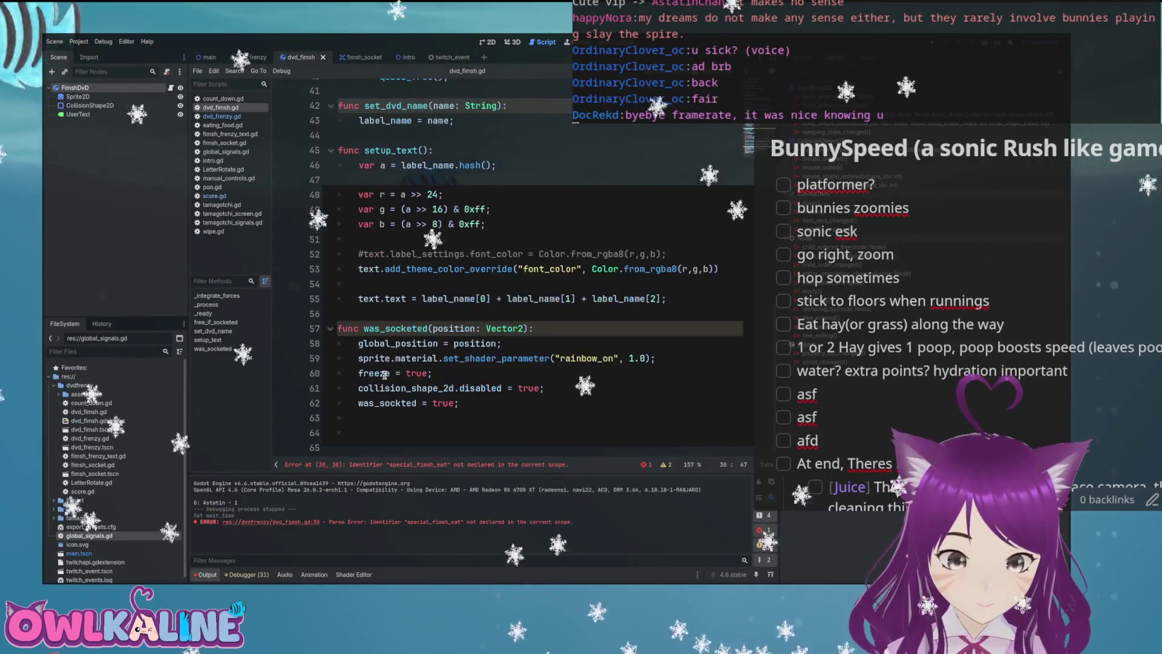
left_click(432, 407)
key("Down")
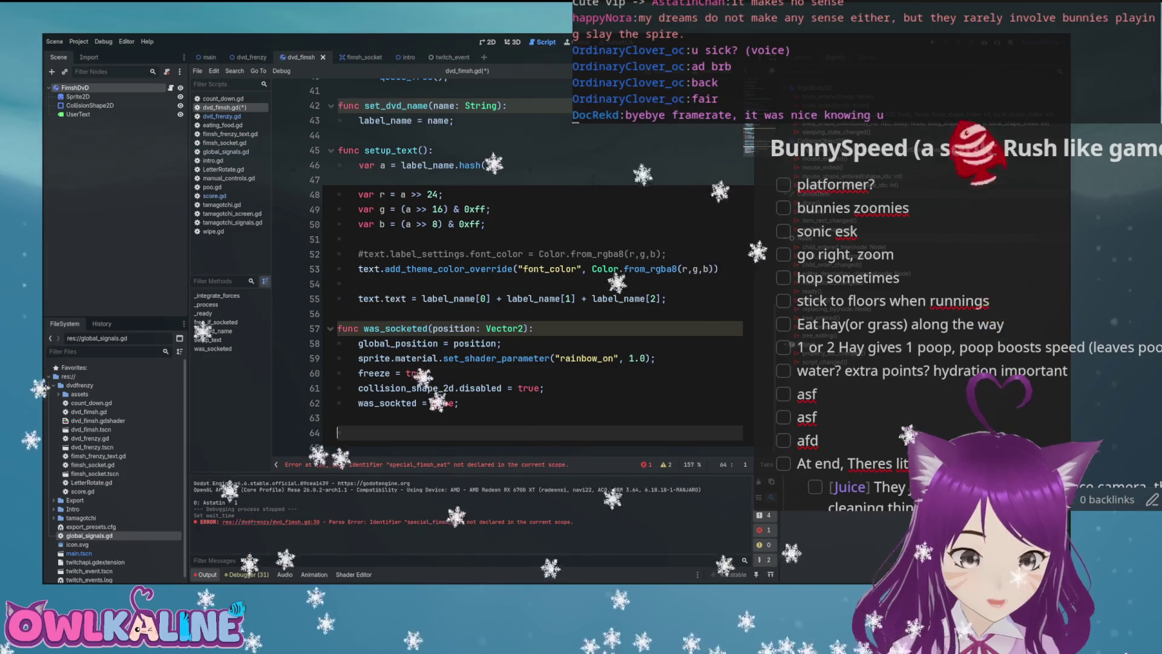
key("Home")
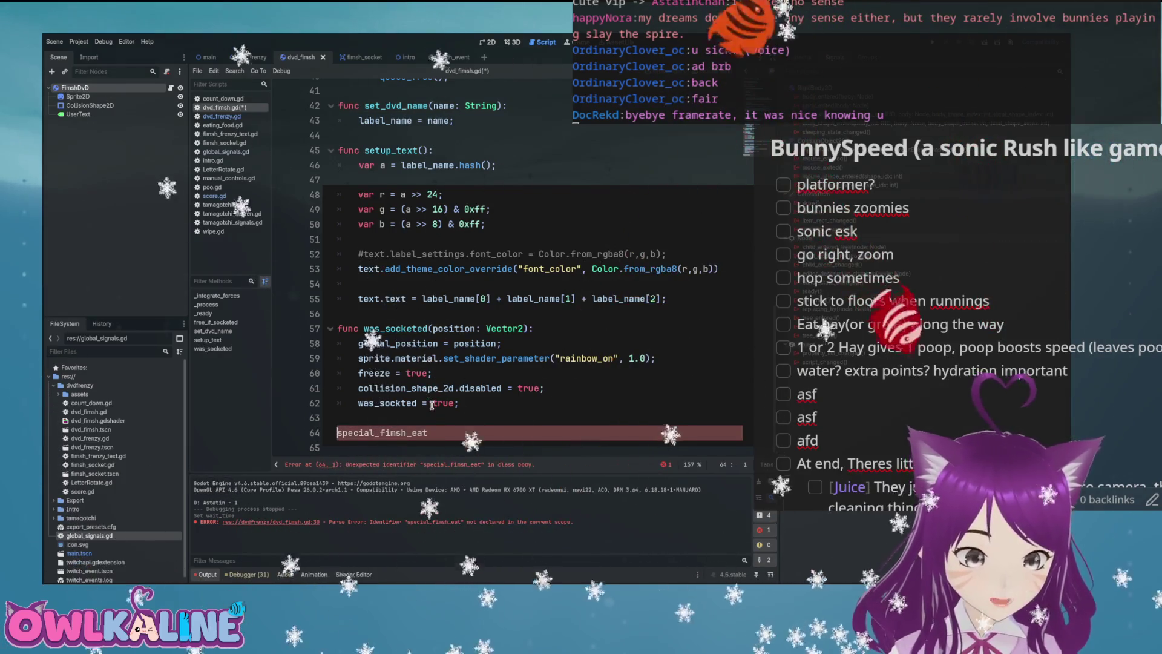
key("Left")
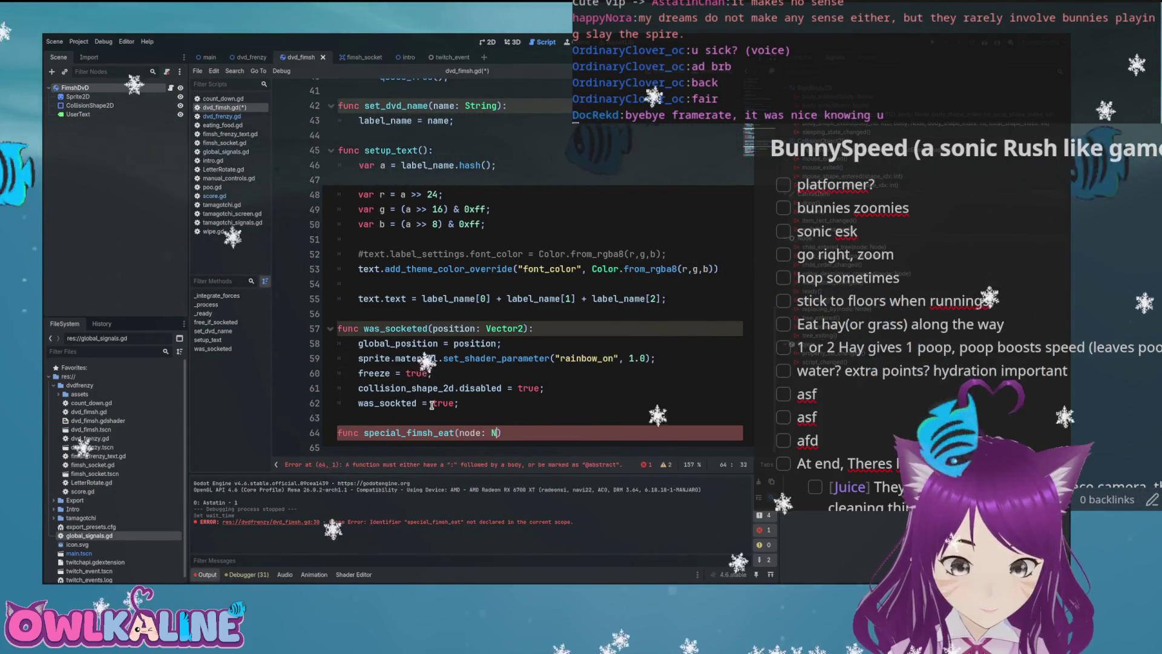
type("D):")
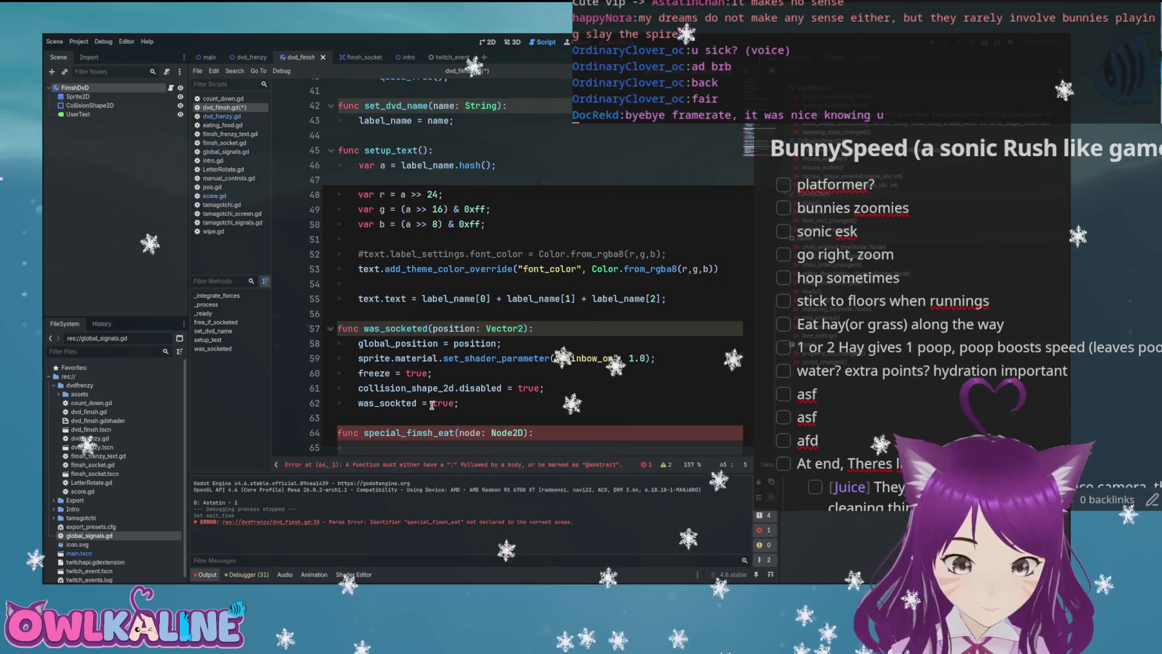
key("Return")
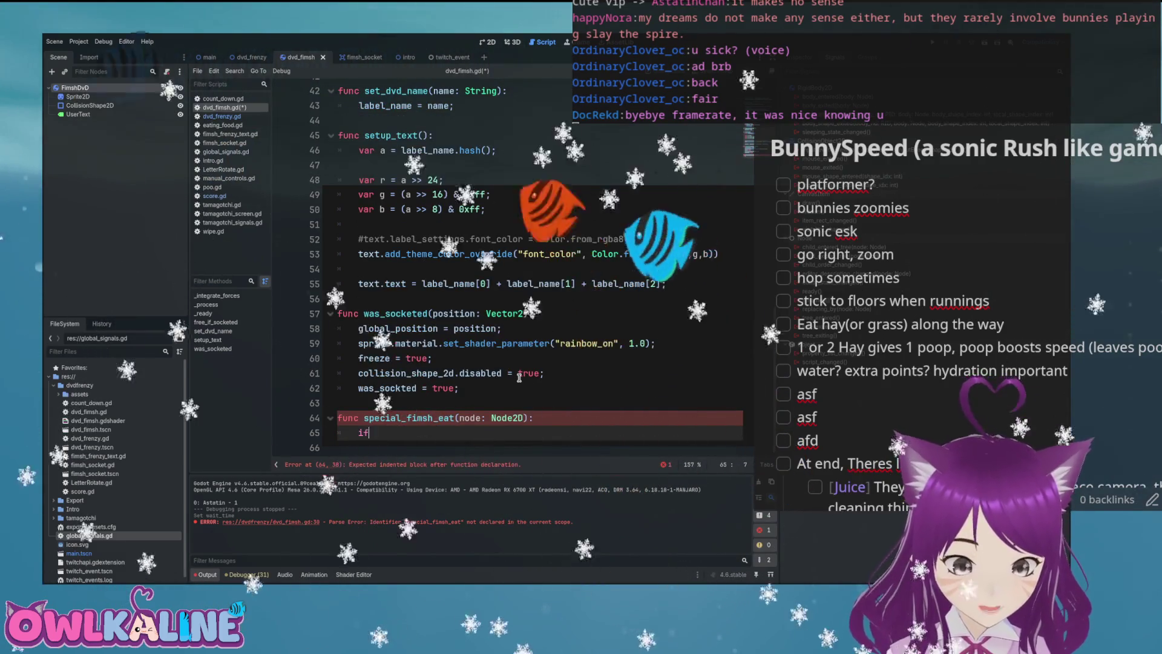
type("if node is F")
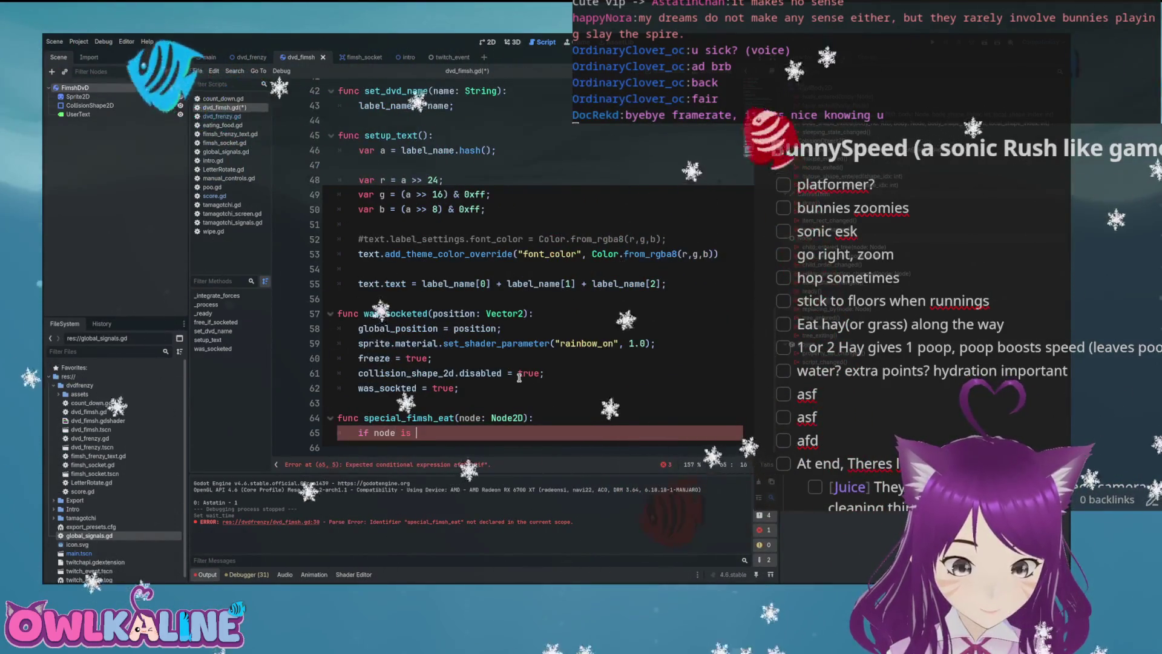
key("Return")
type(":")
key("Return")
- Make the check free the node with queue_free() and grow the fimsh with scale *= 1.01
type("node.qu")
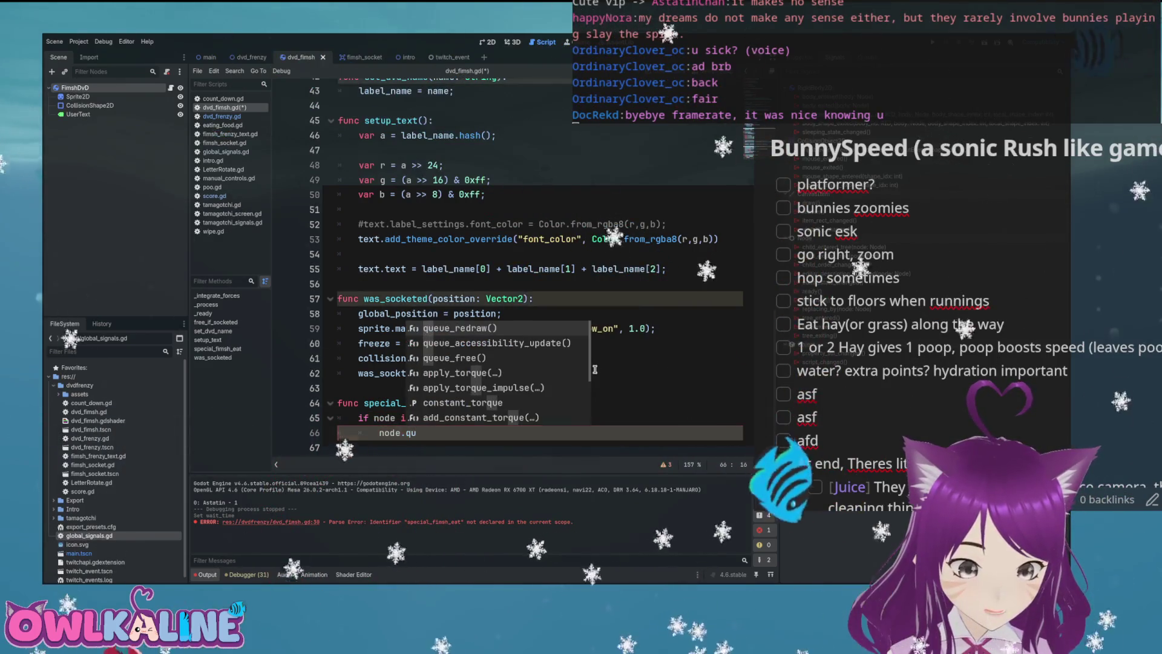
key("Return")
type(";")
key("Return")
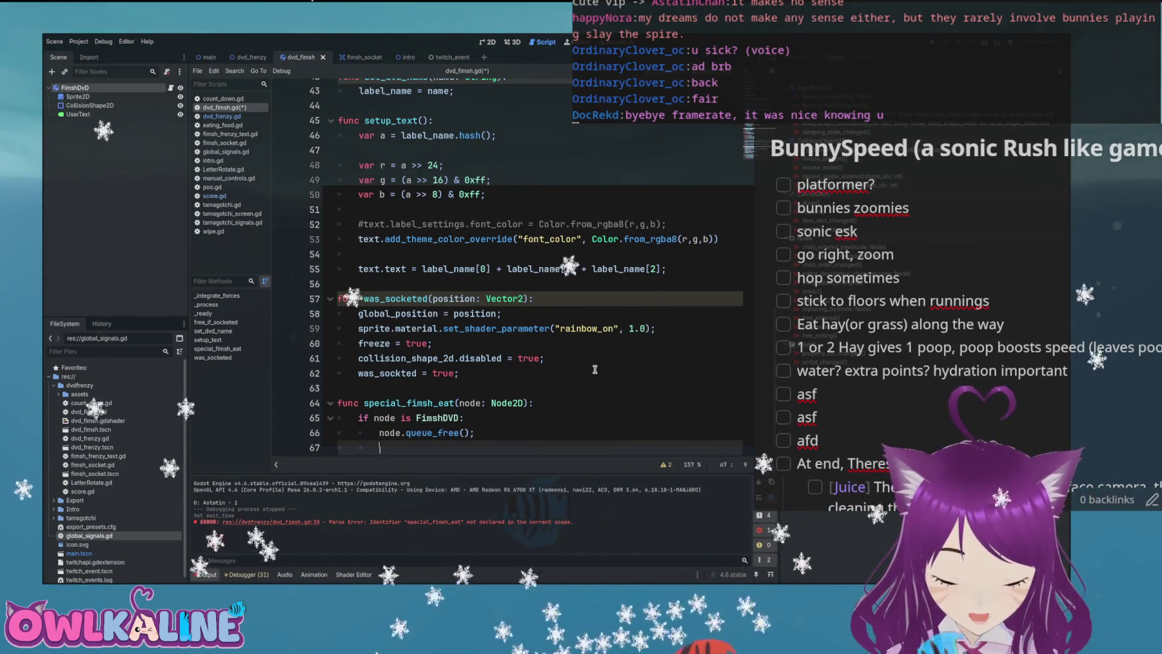
type("scale*=")
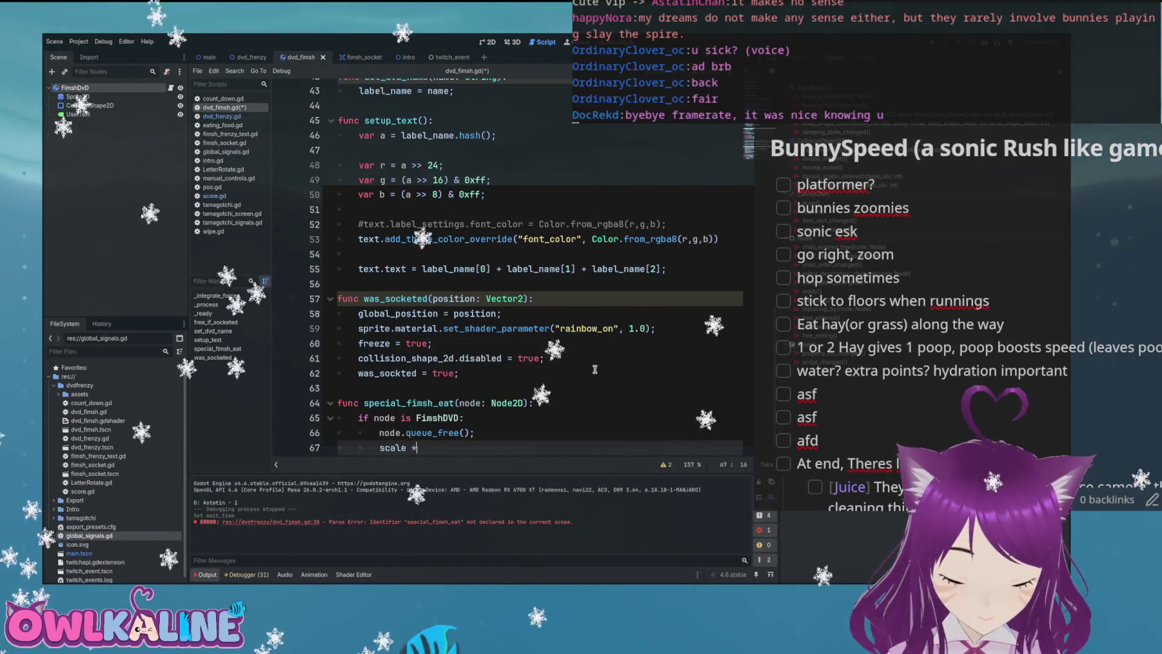
type(" 1")
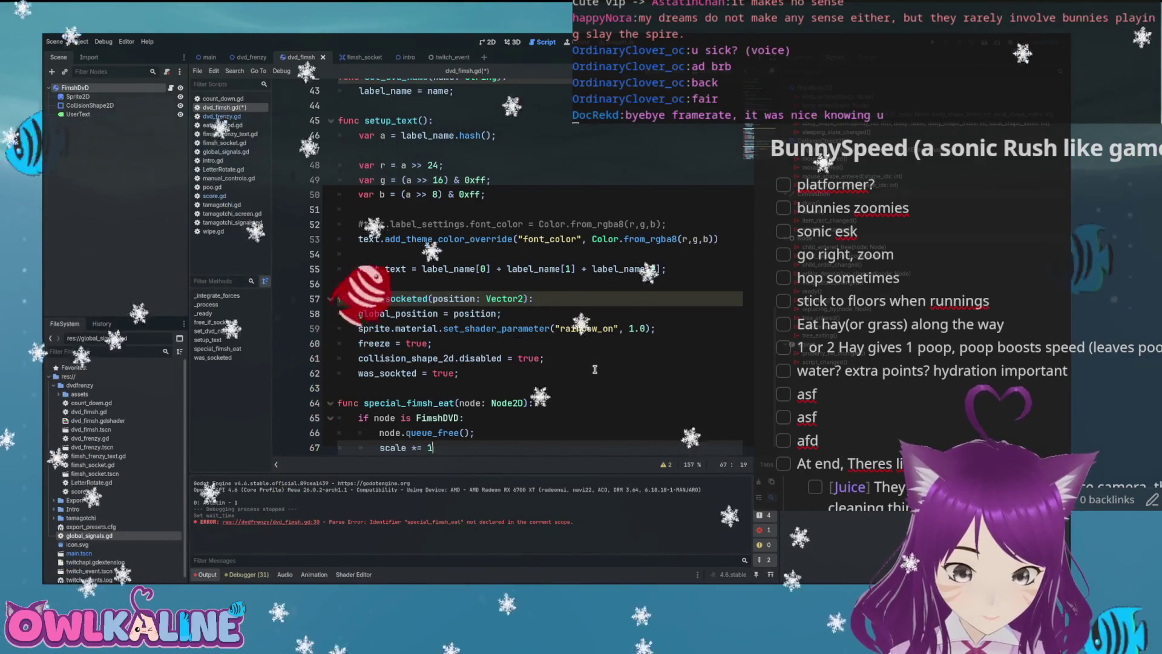
type(".01;")
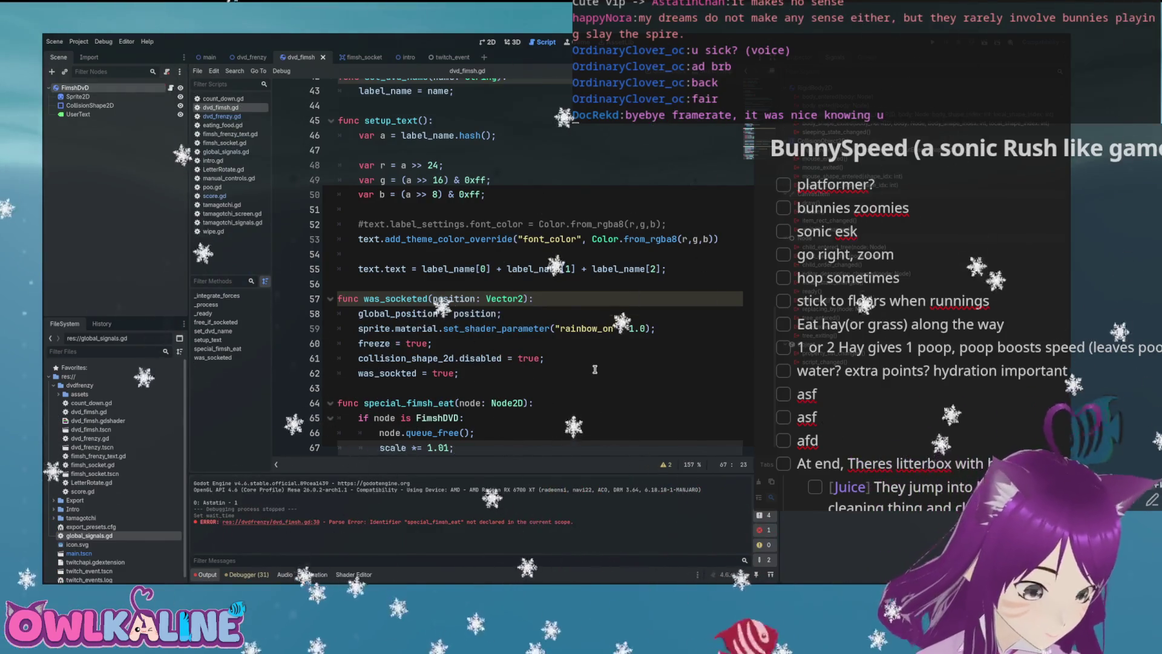
scroll(516, 361, "down", 1)
left_click(523, 415)
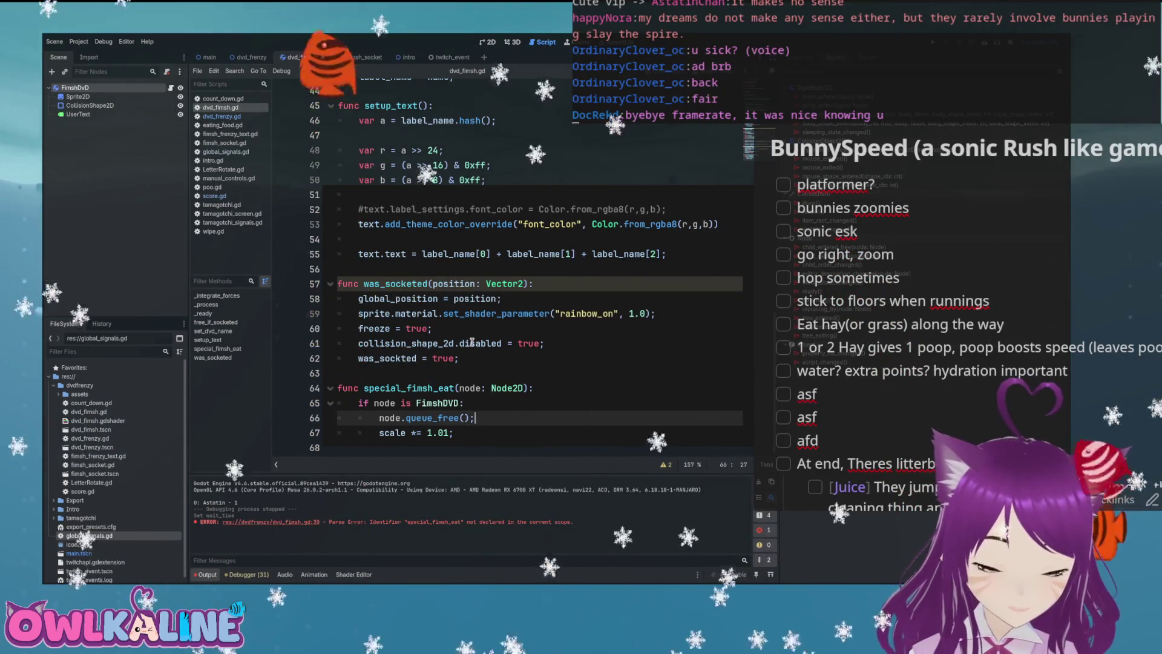
scroll(530, 347, "up", 5)
scroll(530, 346, "down", 5)
left_click(512, 388)
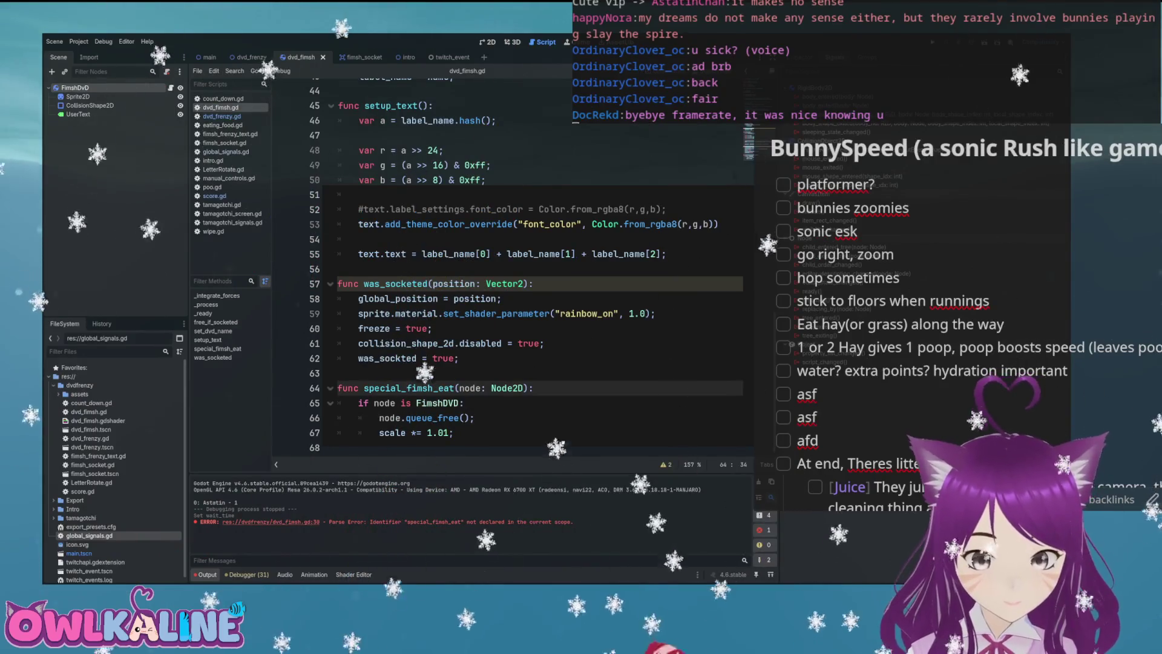
key("F5")
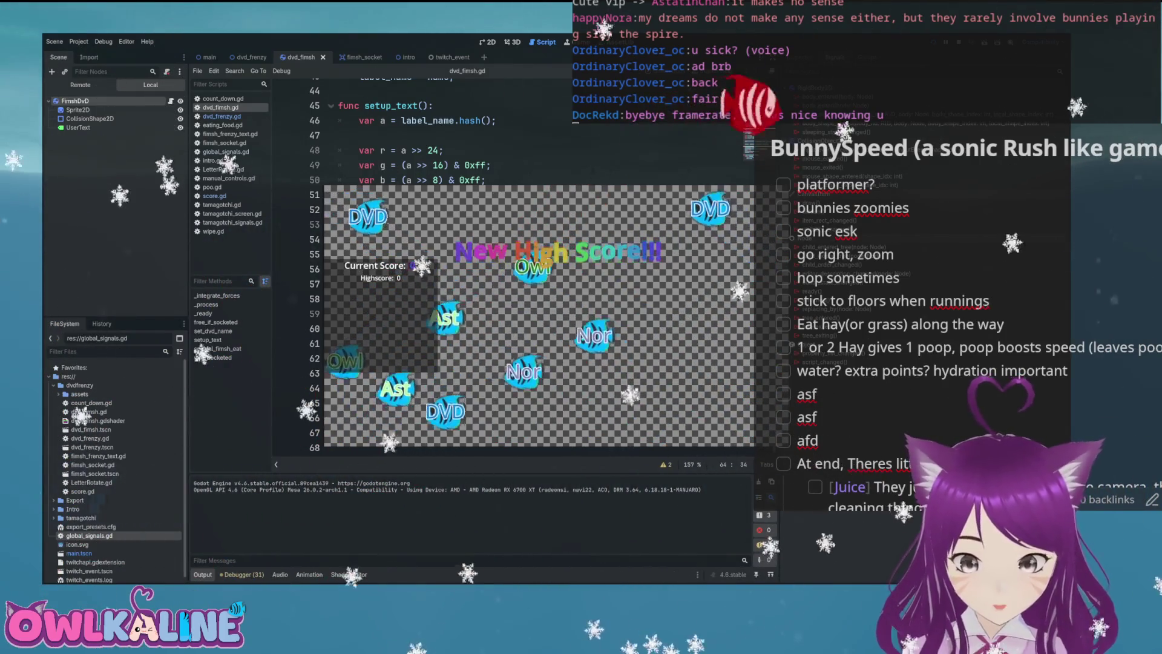
key("F8")
key("F5")
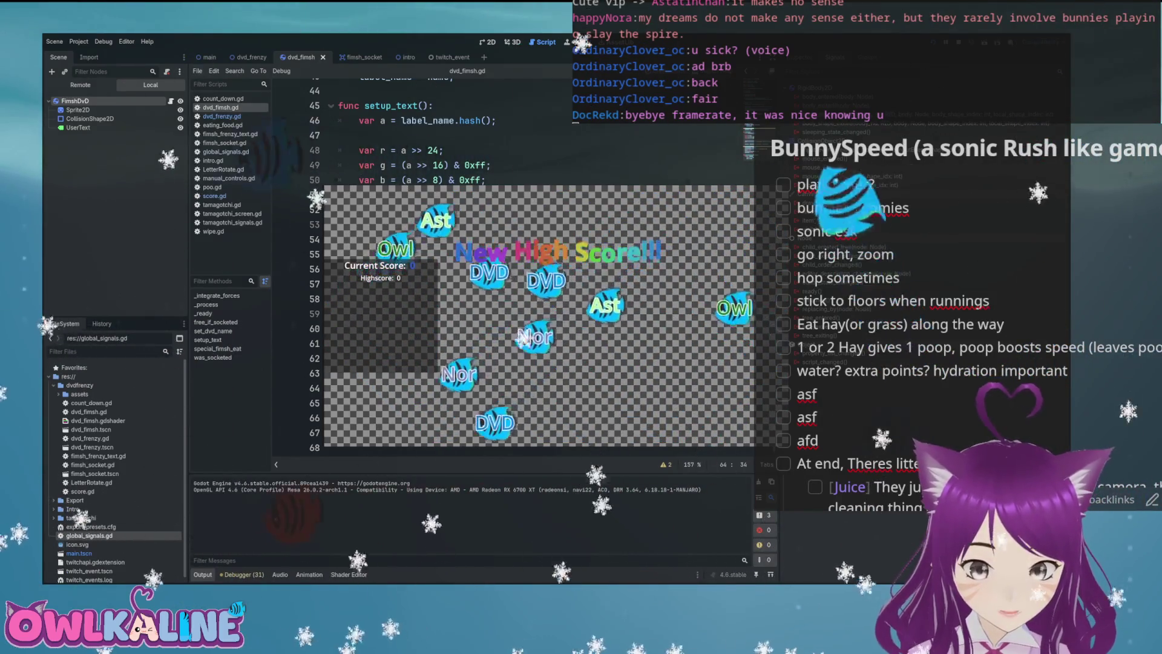
key("F8")
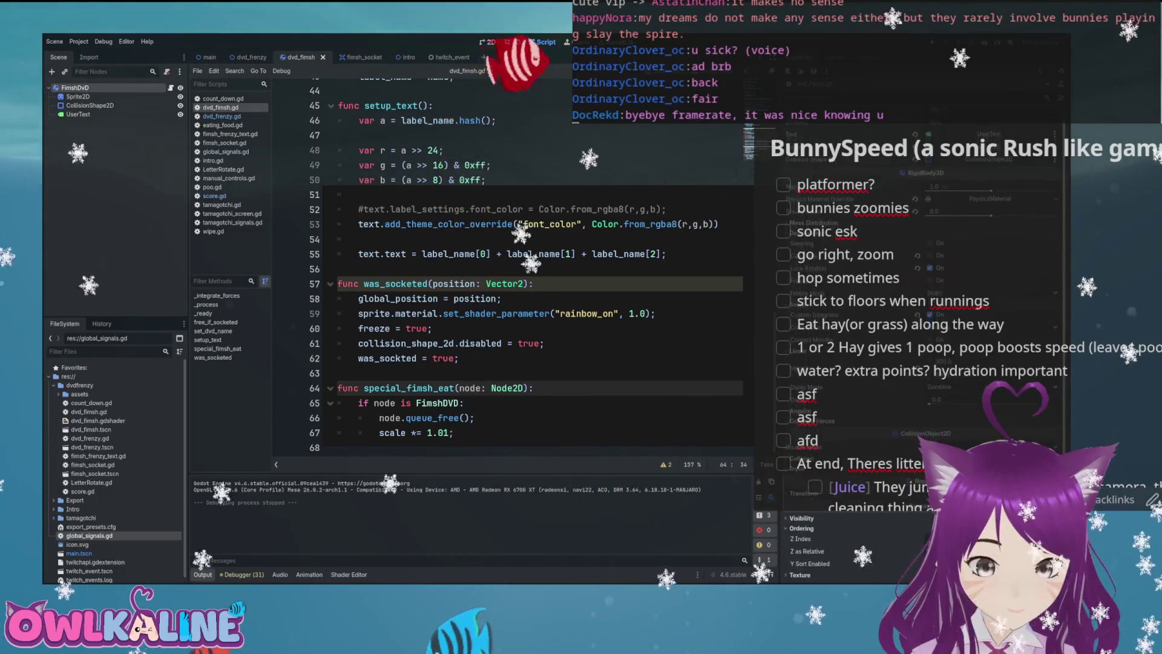
scroll(913, 566, "down", 1)
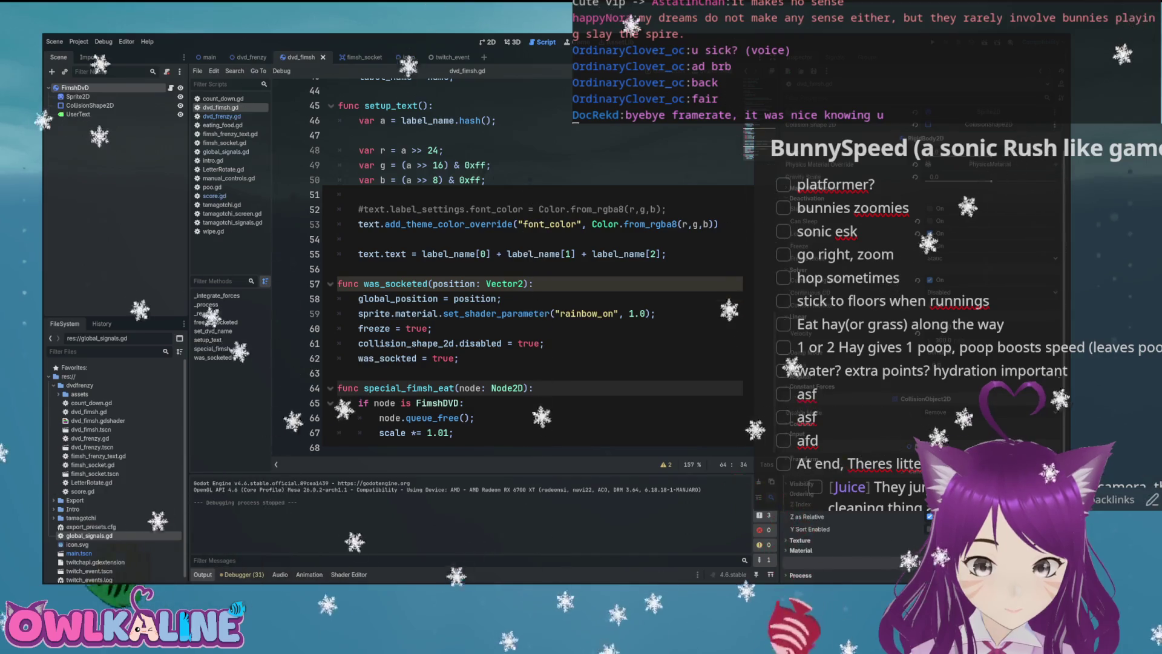
scroll(913, 566, "down", 3)
scroll(913, 566, "down", 1)
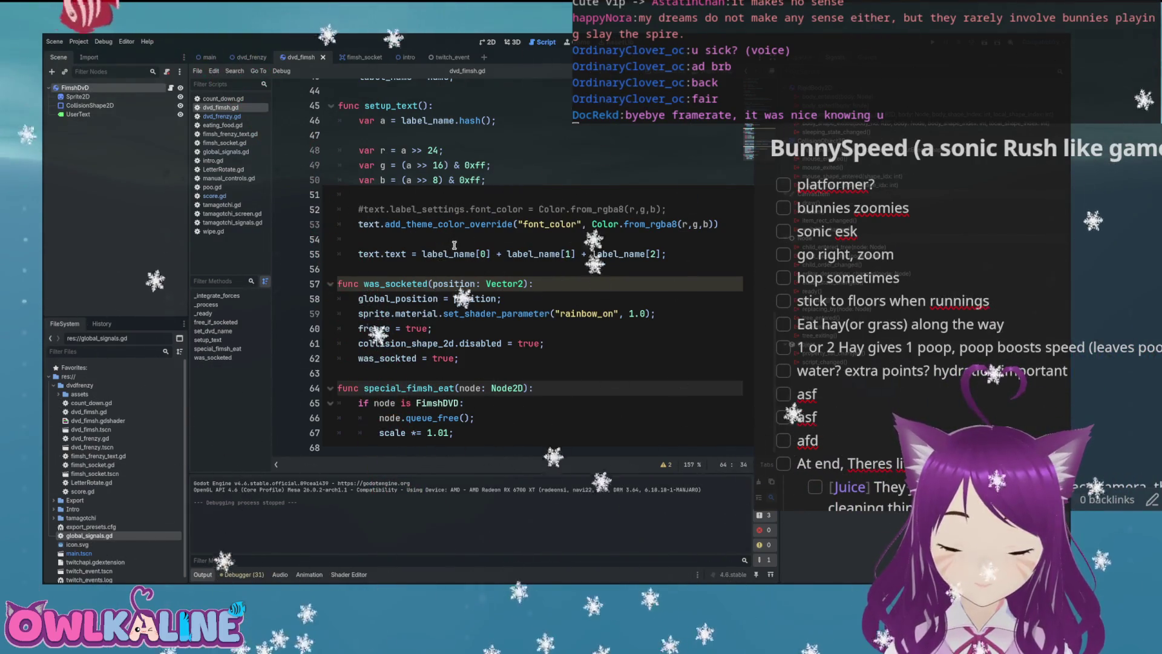
scroll(462, 252, "up", 7)
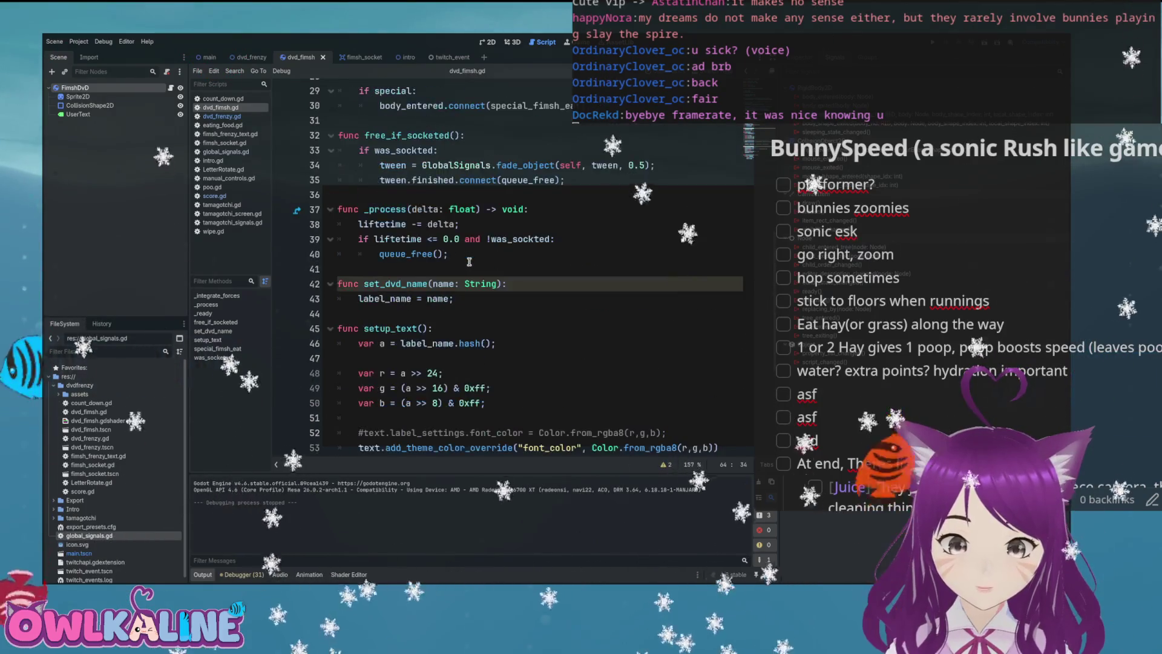
scroll(469, 264, "up", 1)
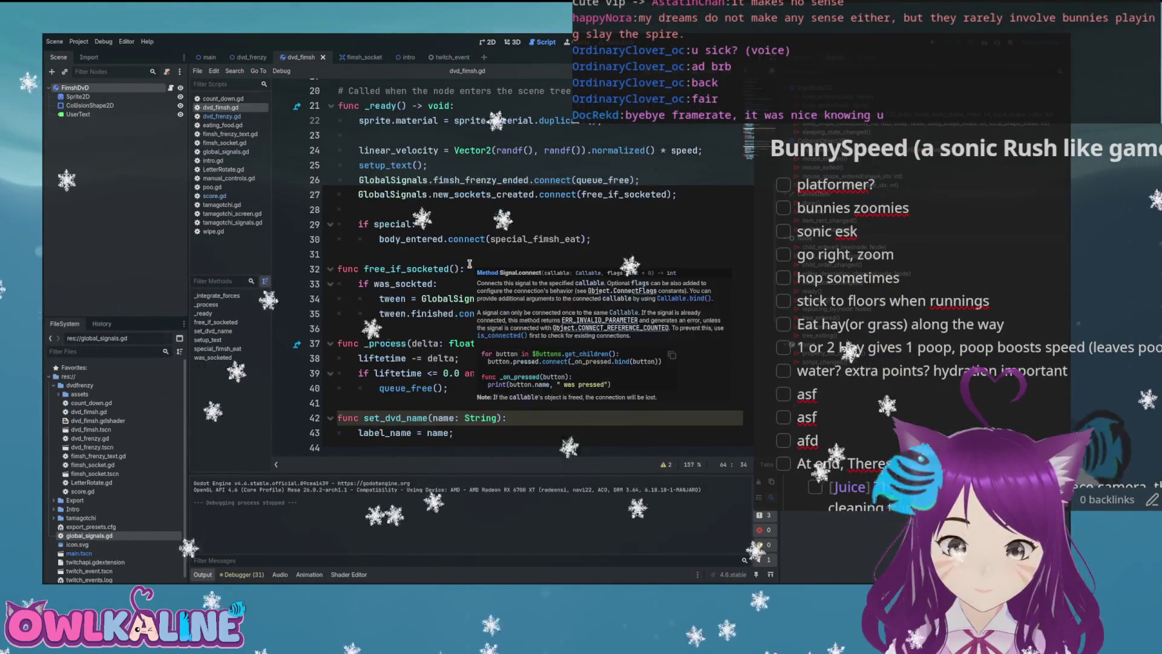
scroll(469, 264, "down", 8)
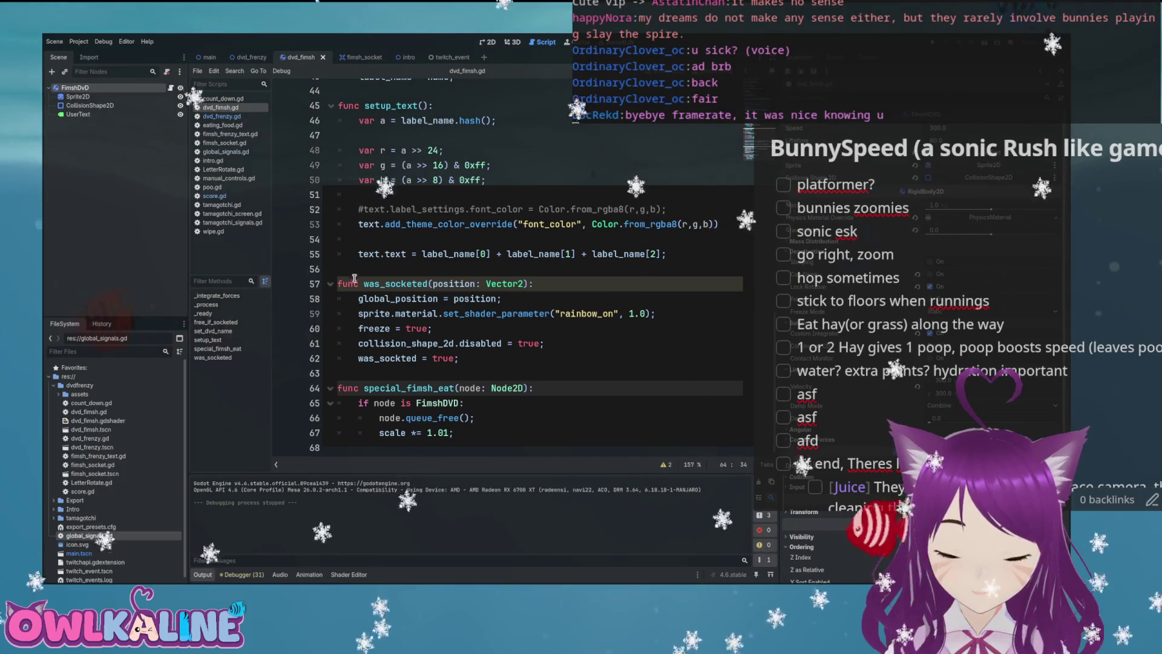
scroll(424, 264, "up", 8)
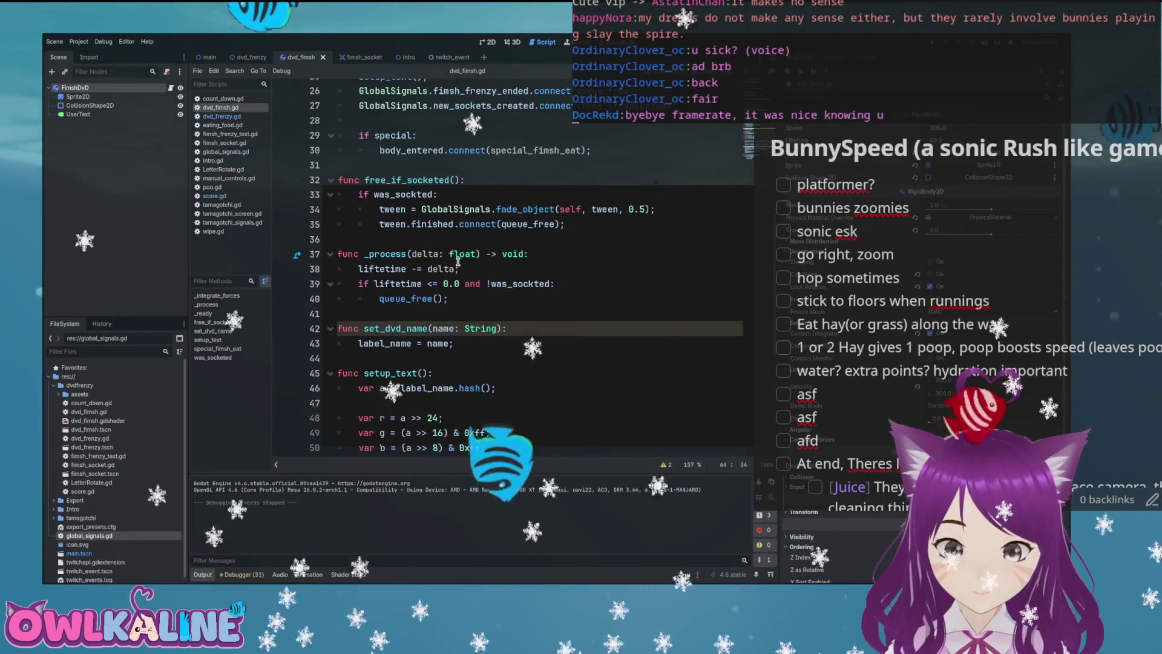
scroll(460, 262, "up", 3)
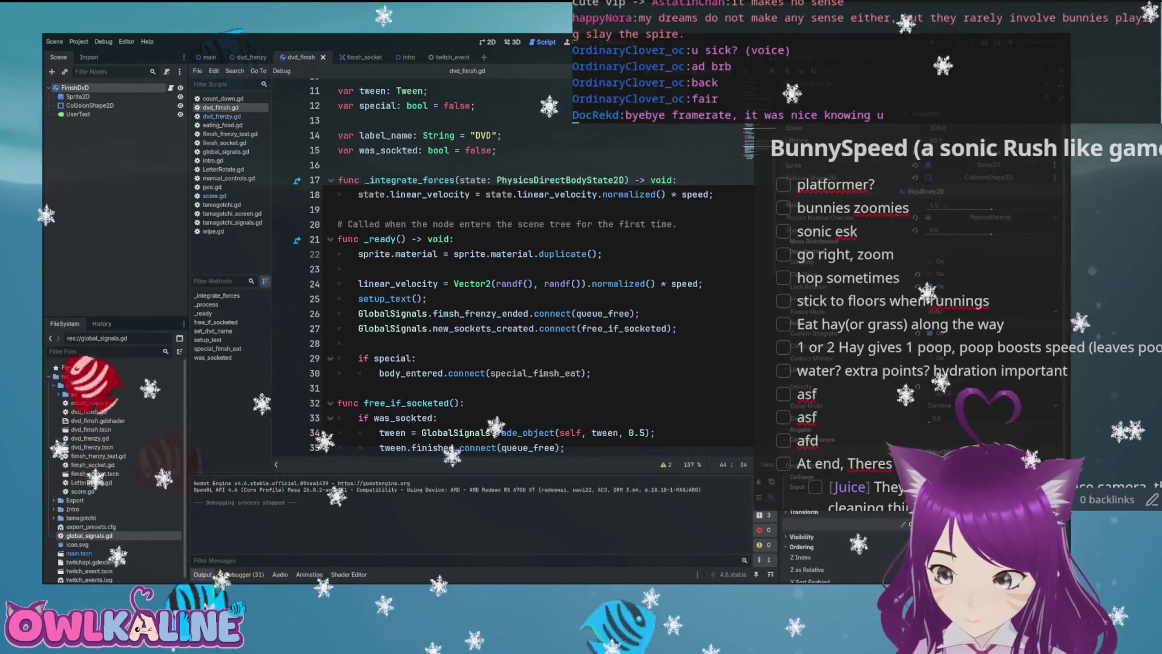
- Place the caret on the body_entered.connect(special_fimsh_eat) line in _ready
left_click(511, 373)
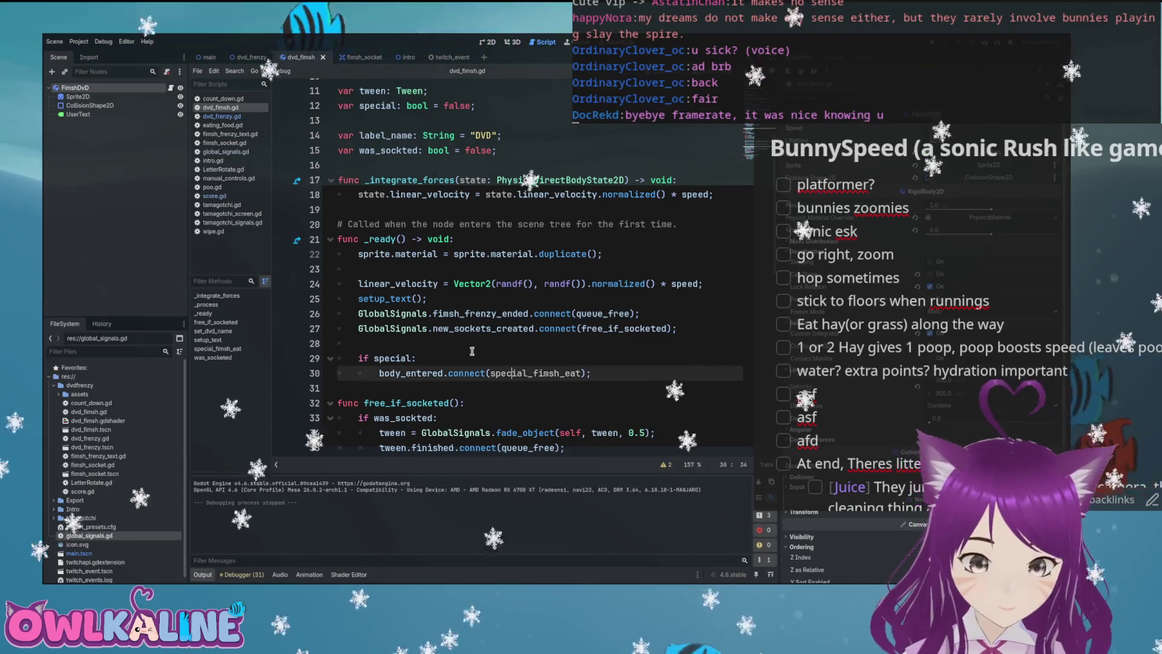
- Start a new 'func on_b' function on line 64, then undo it
scroll(472, 351, "down", 4)
scroll(448, 354, "up", 5)
scroll(424, 356, "down", 8)
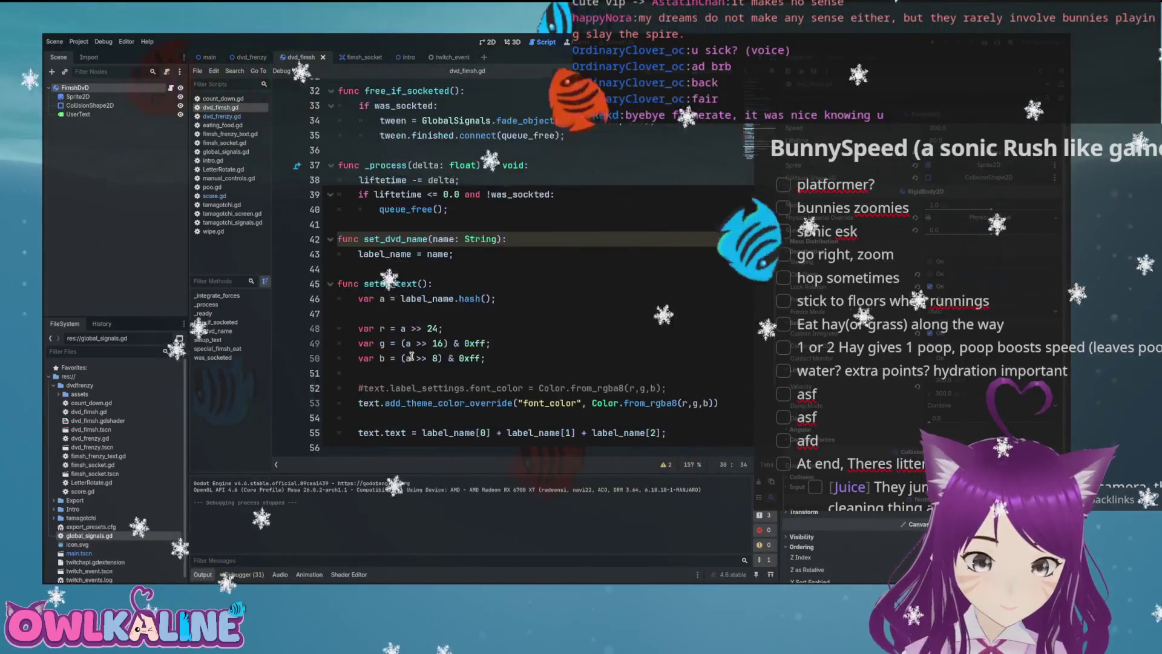
scroll(411, 357, "down", 4)
left_click(442, 388)
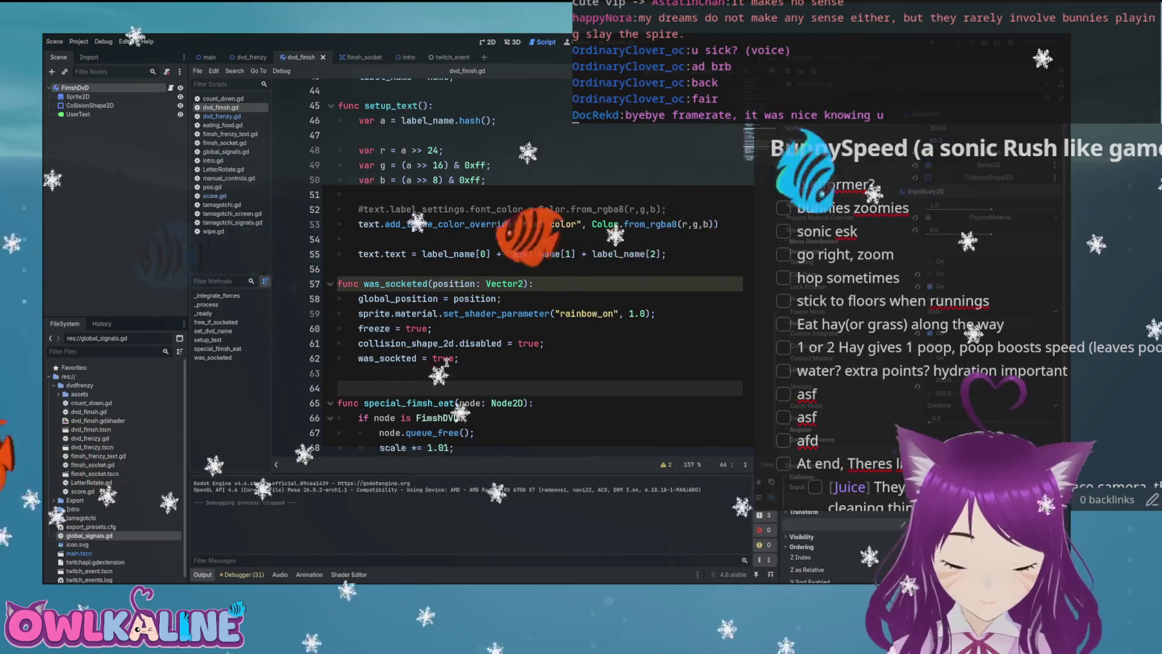
type("func ")
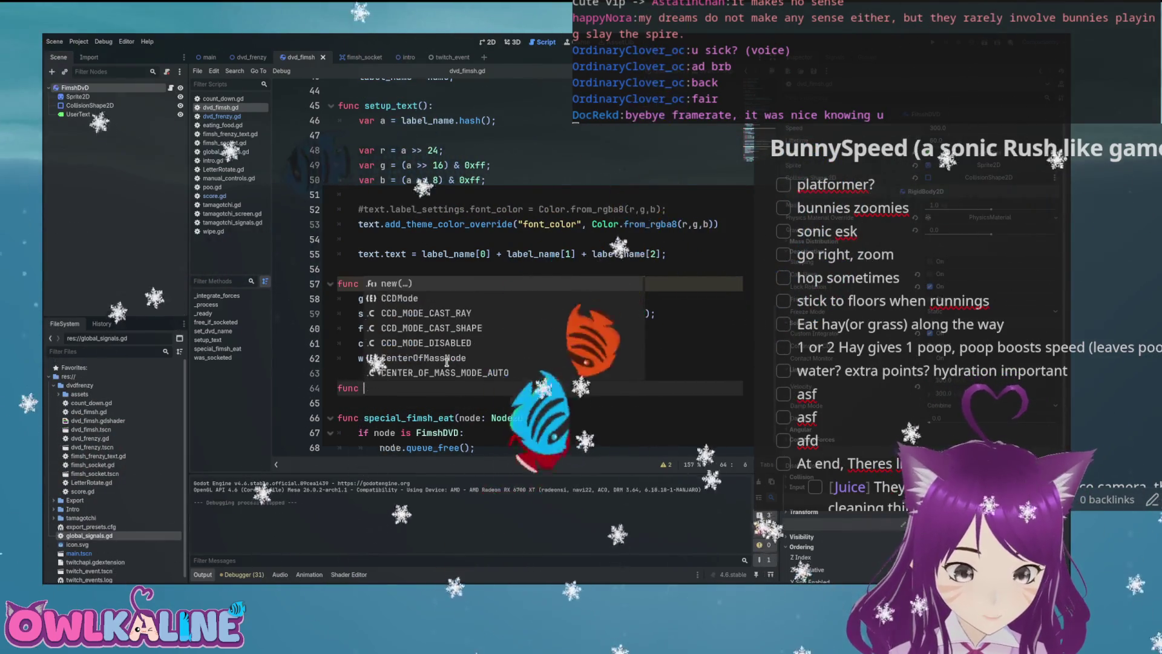
type("on_")
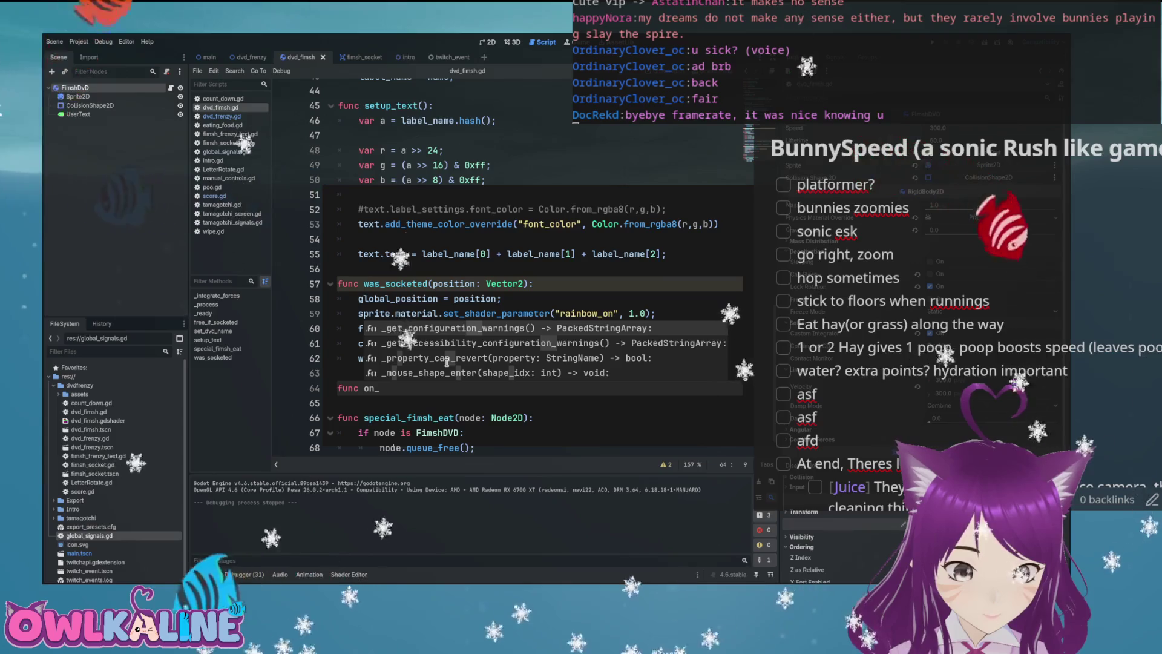
type("b")
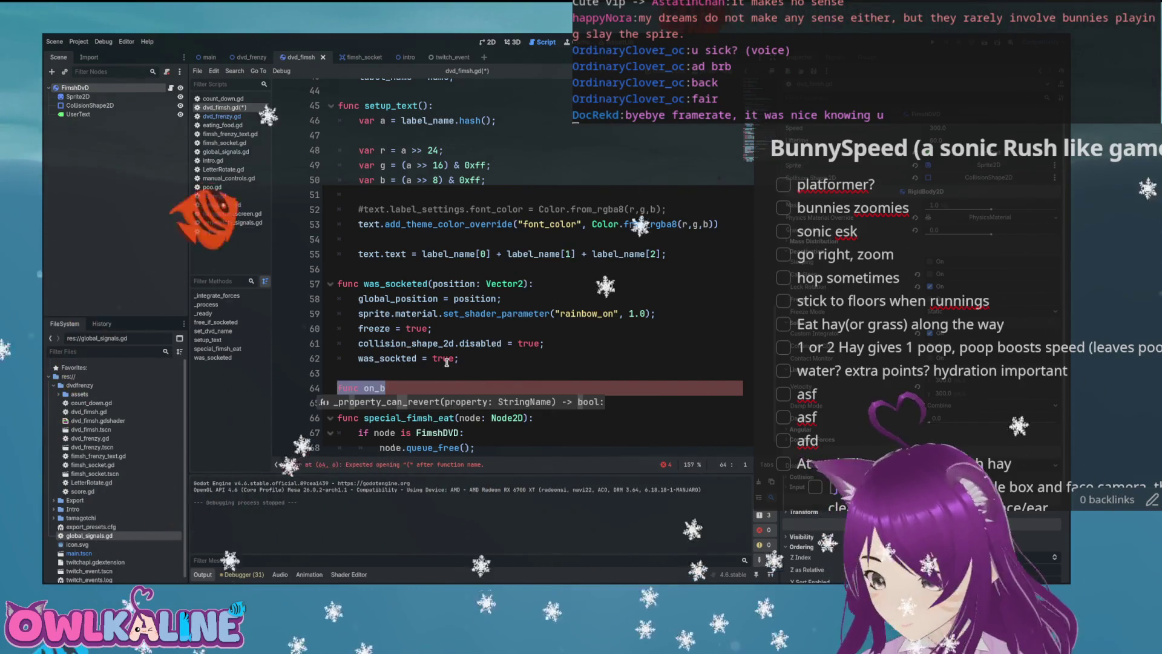
key("ctrl+z")
- Look up the body_entered signal name and jump to the special_fimsh_eat function
scroll(457, 275, "up", 5)
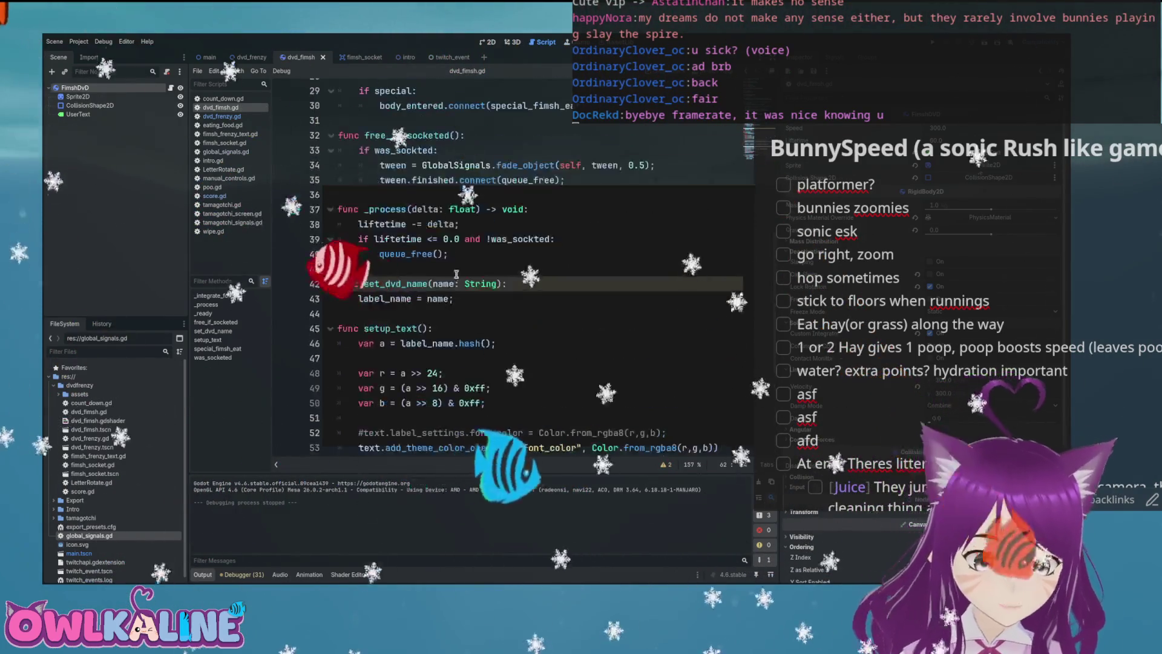
scroll(457, 274, "up", 7)
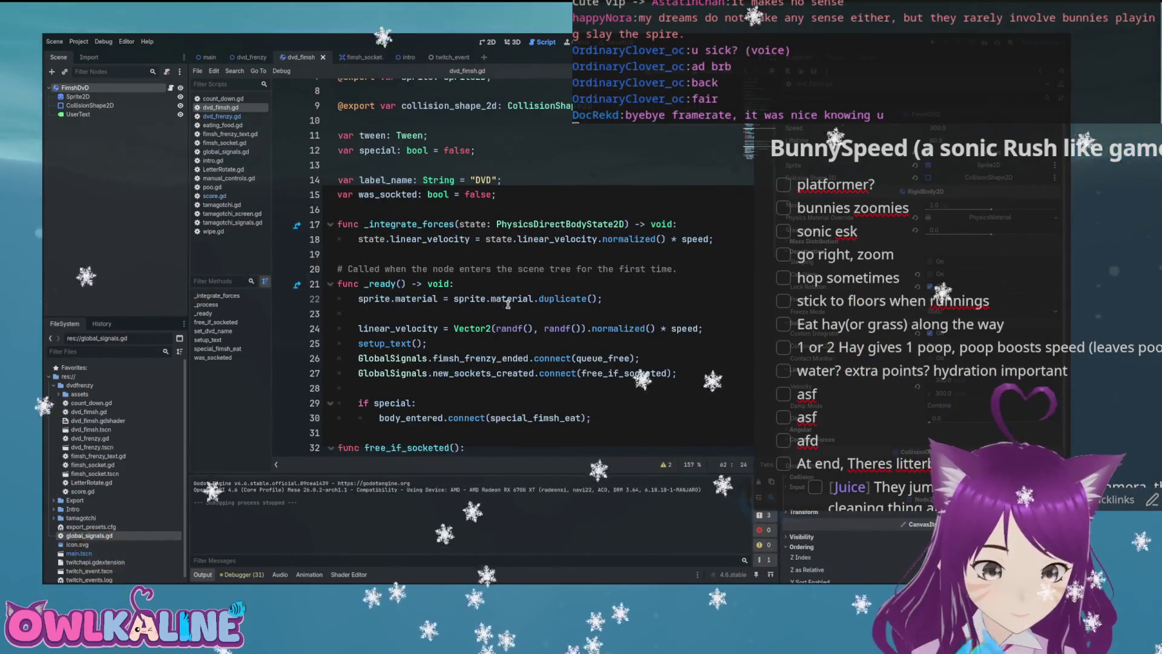
scroll(417, 300, "up", 2)
scroll(424, 290, "down", 6)
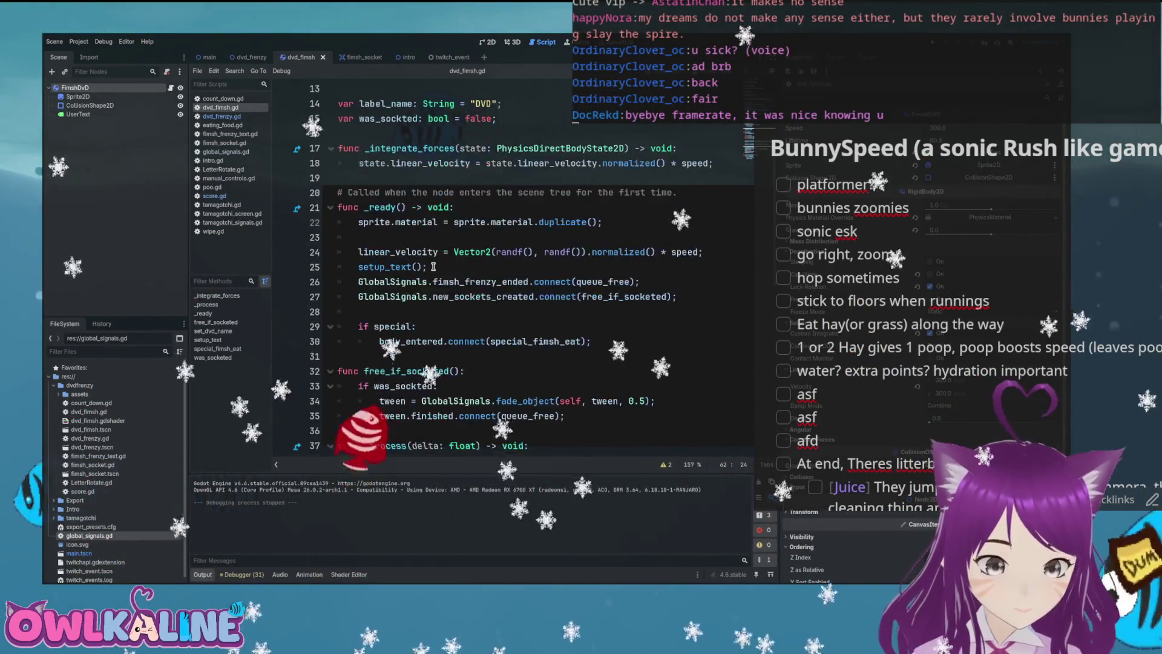
scroll(417, 282, "up", 3)
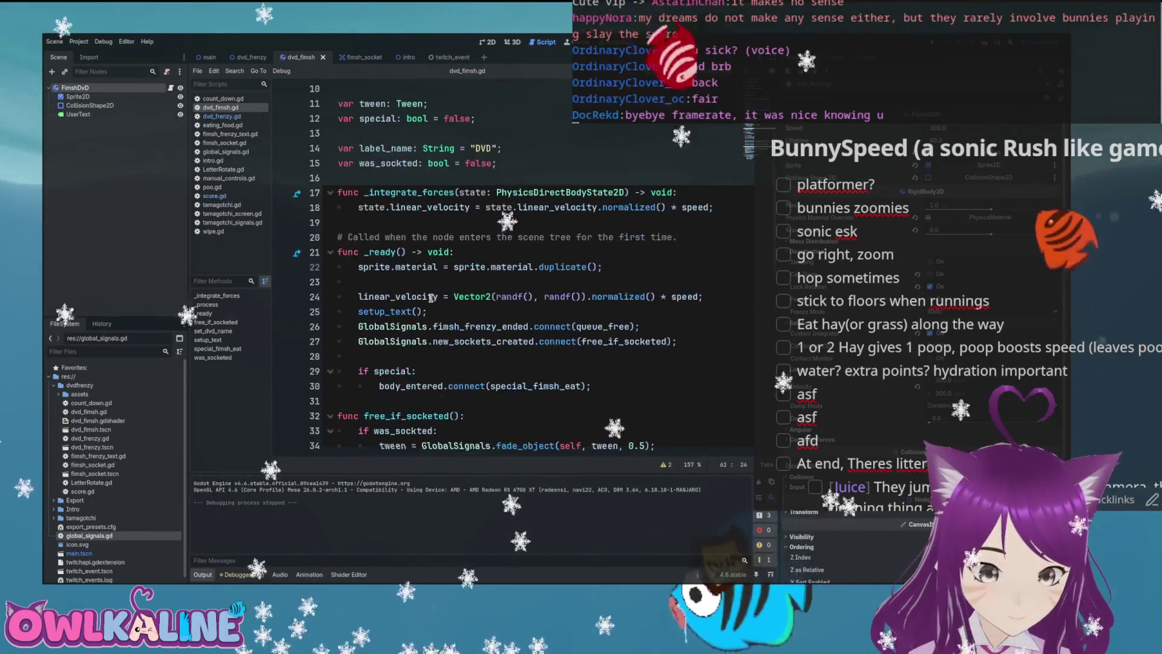
double_click(412, 386)
scroll(476, 279, "down", 2)
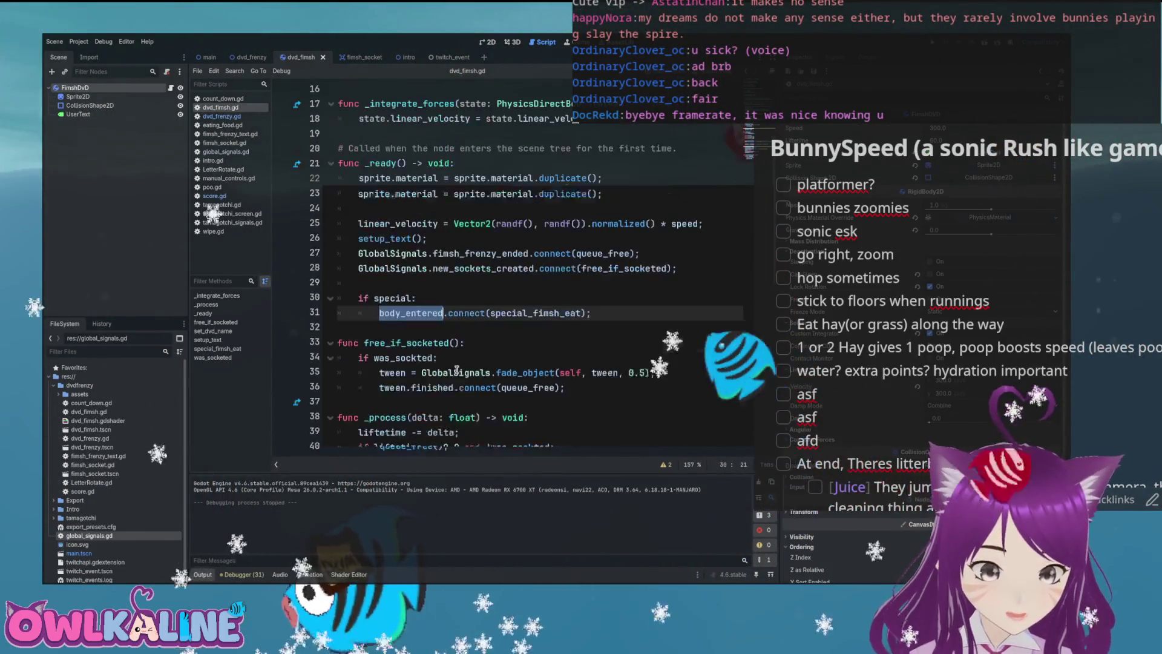
double_click(533, 296)
scroll(559, 312, "down", 9)
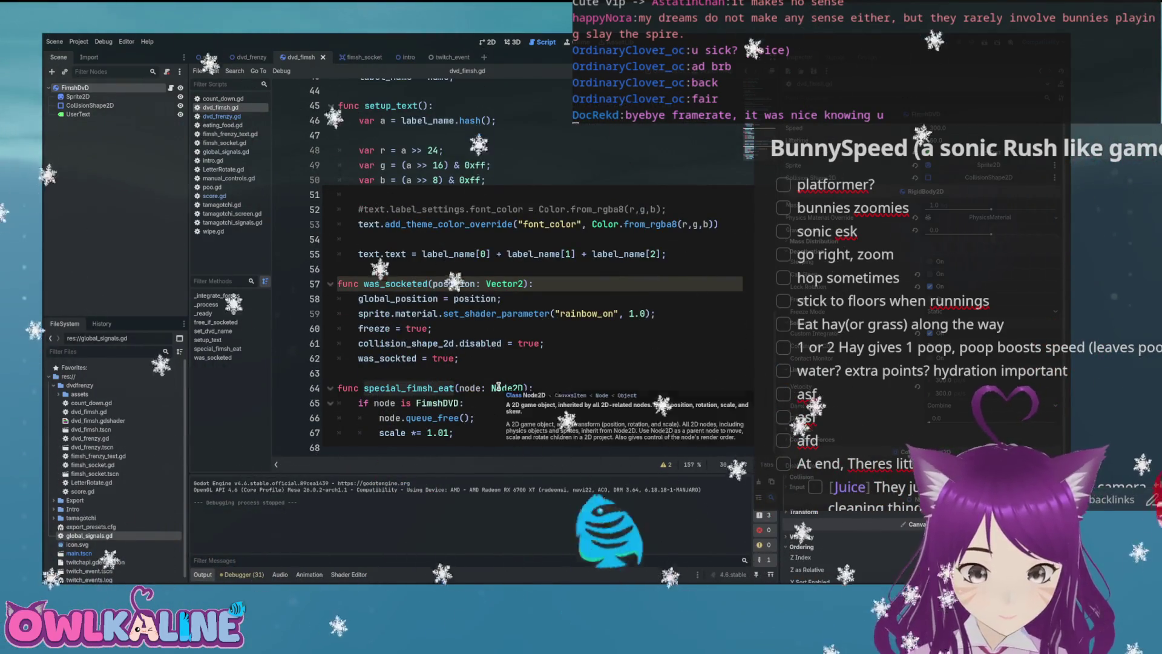
- Comment out 'if node is FimshDVD:', unindent the queue_free and scale lines, and run with F5
left_click(367, 402)
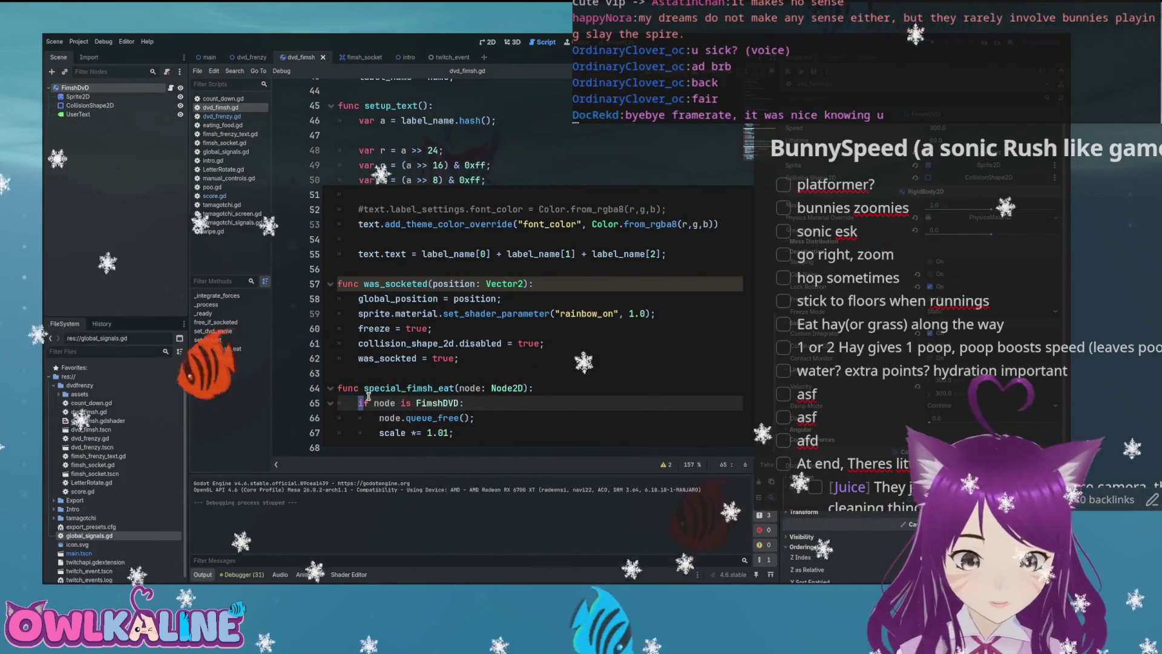
type("#")
key("Down")
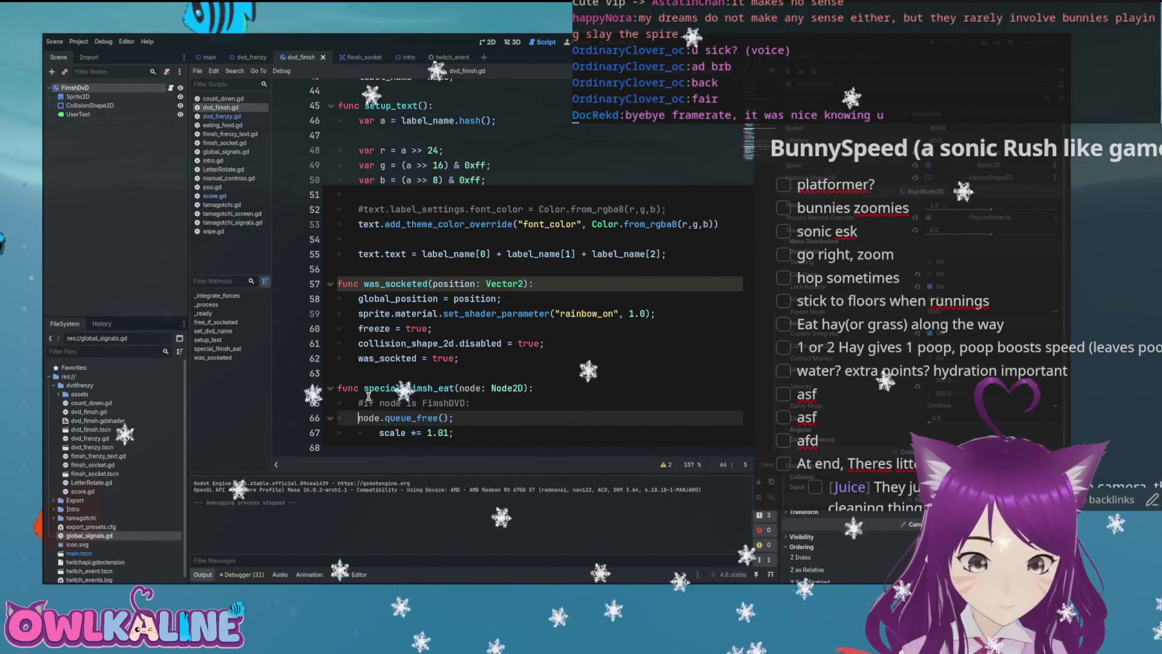
key("Down")
key("shift+Tab")
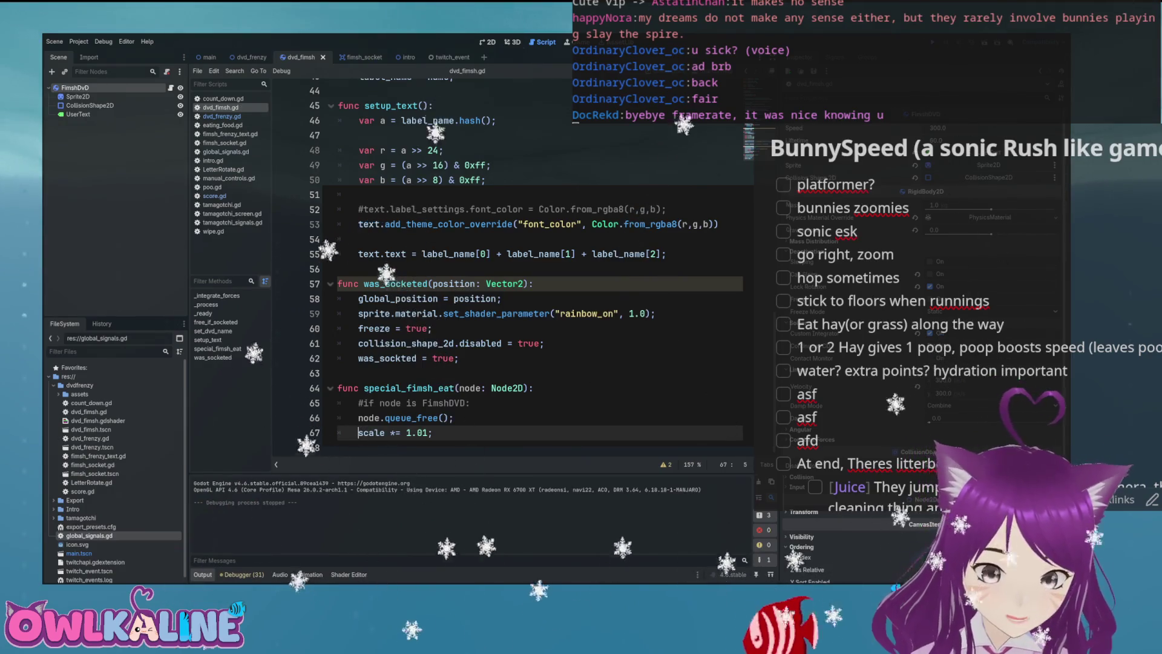
key("F5")
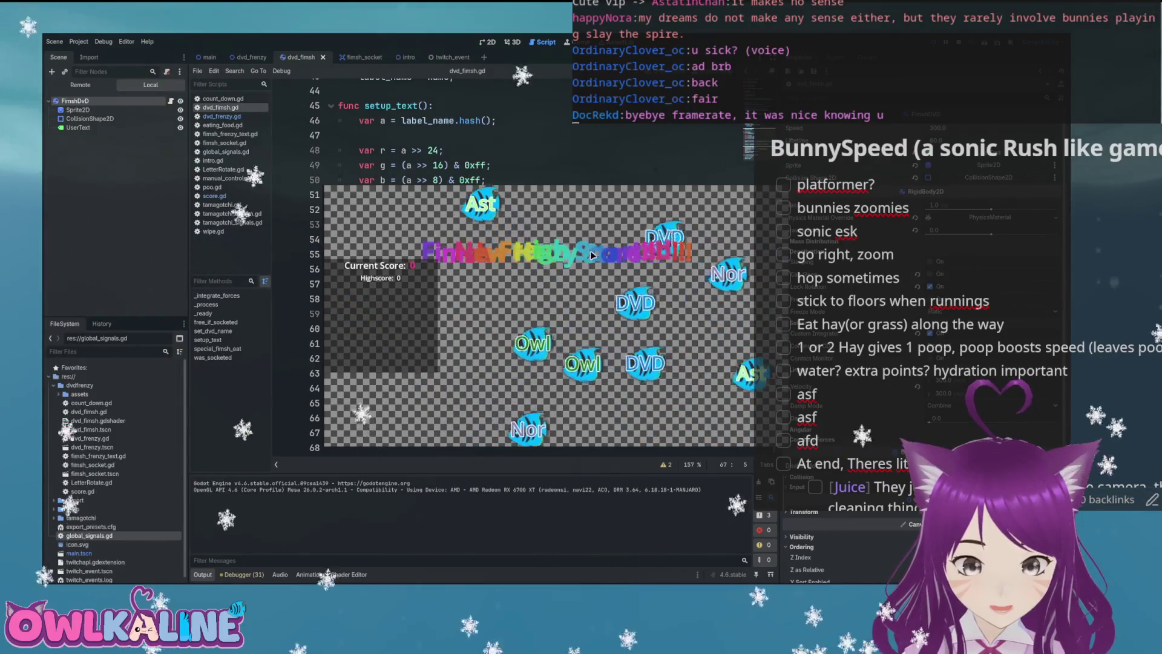
- Stop the game and restore the original 'if node is FimshDVD:' check
key("F8")
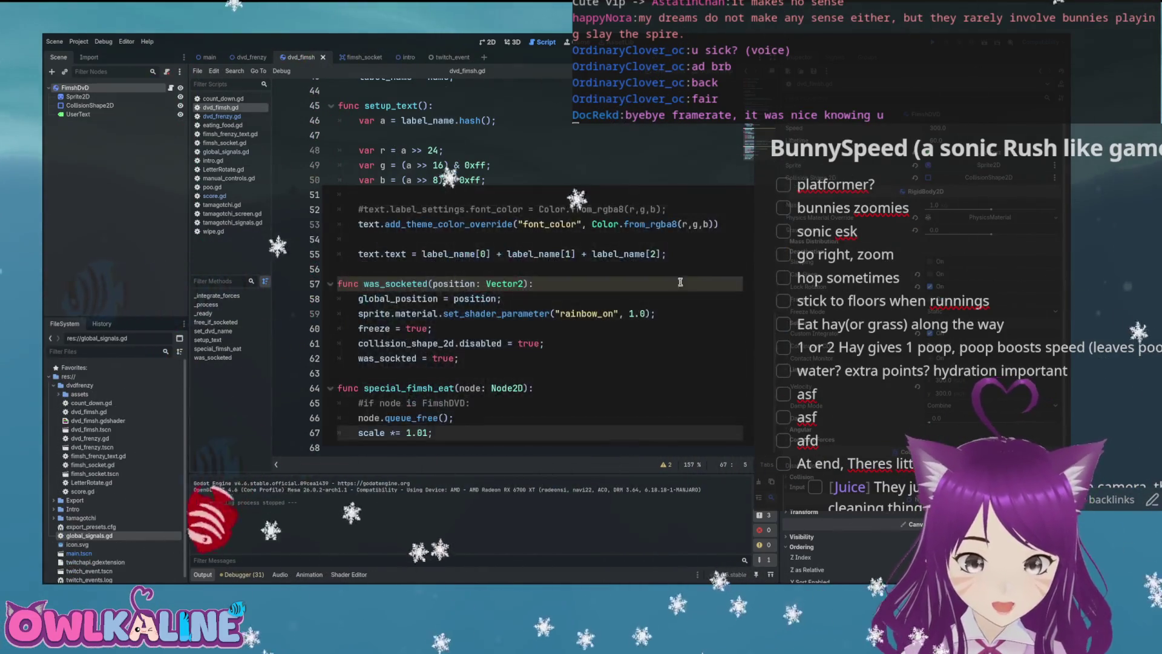
left_click(471, 402)
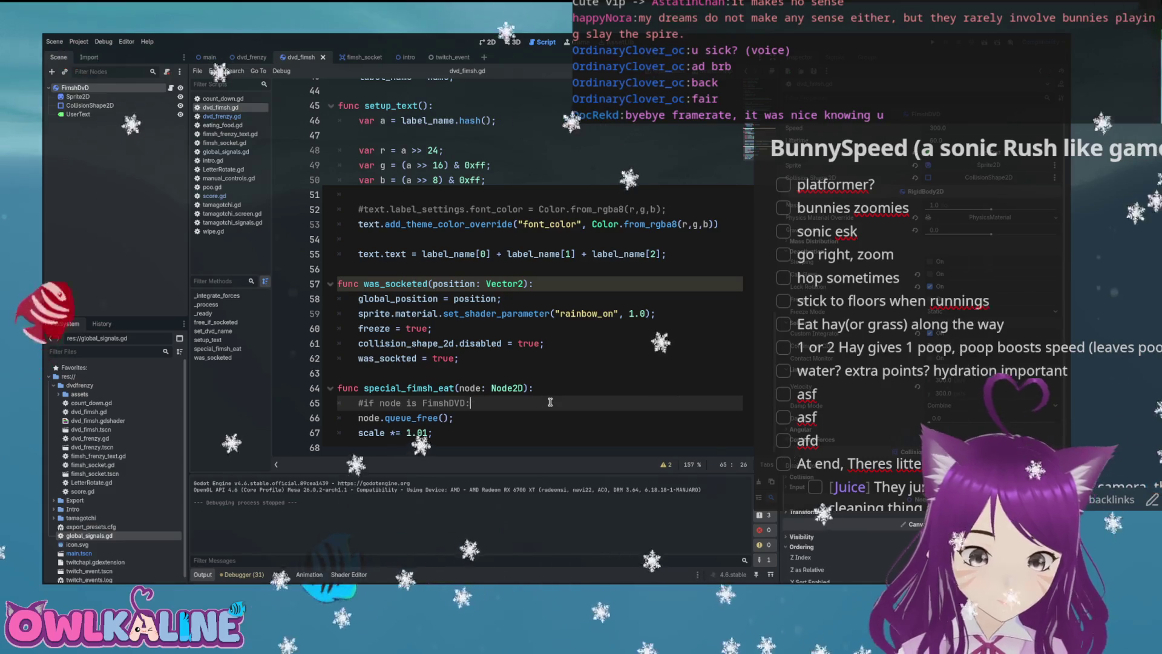
key("Home")
scroll(520, 381, "up", 9)
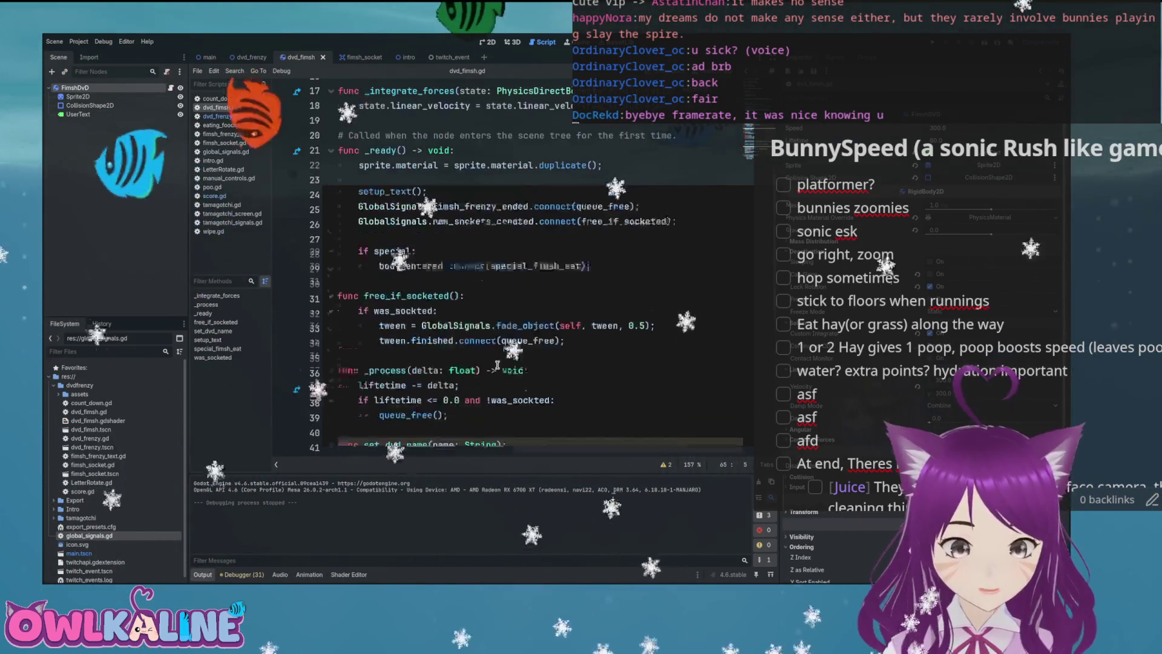
scroll(496, 365, "up", 3)
- Add print("is special fimsh") under 'if special:' and run the game to confirm the message
left_click(437, 404)
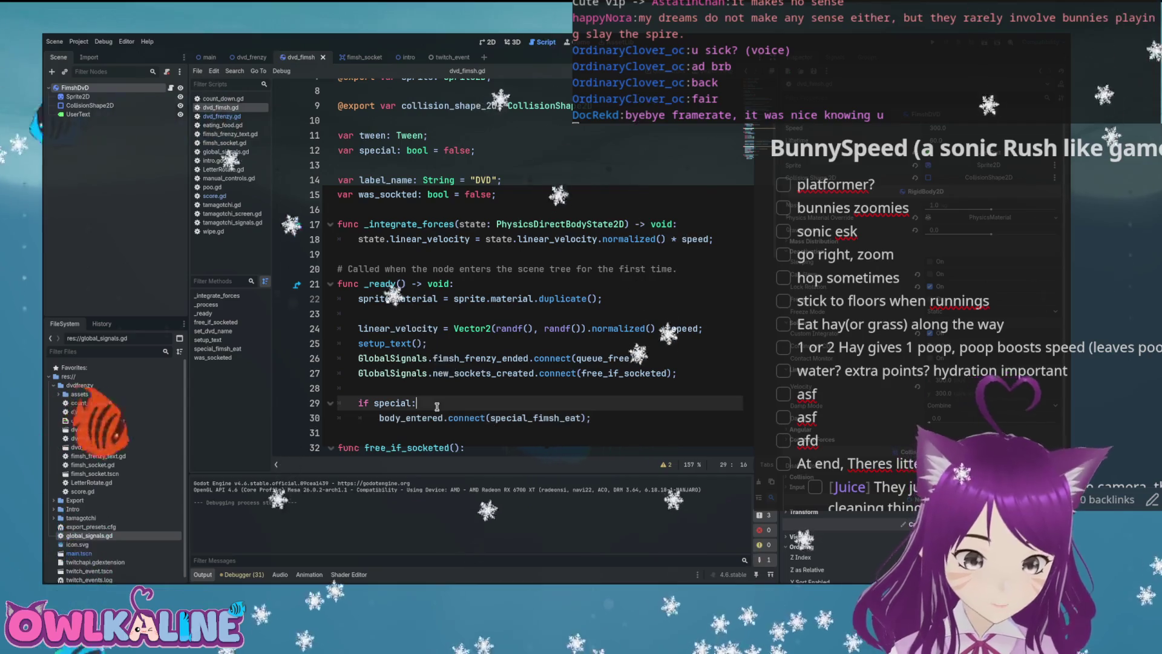
key("Return")
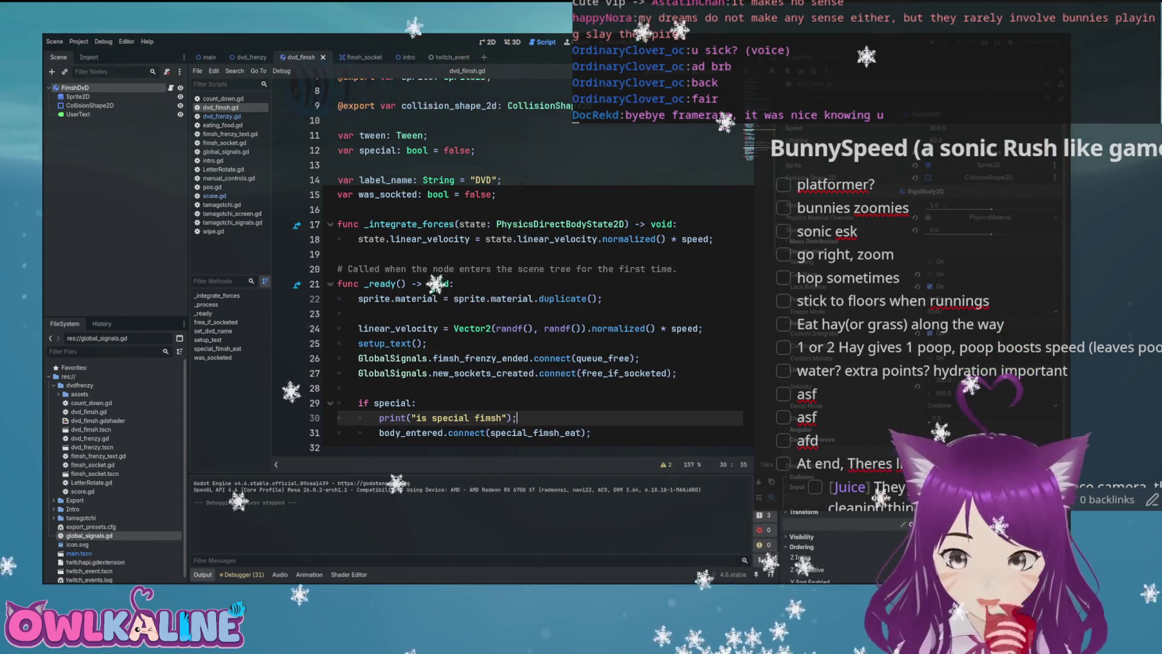
key("F5")
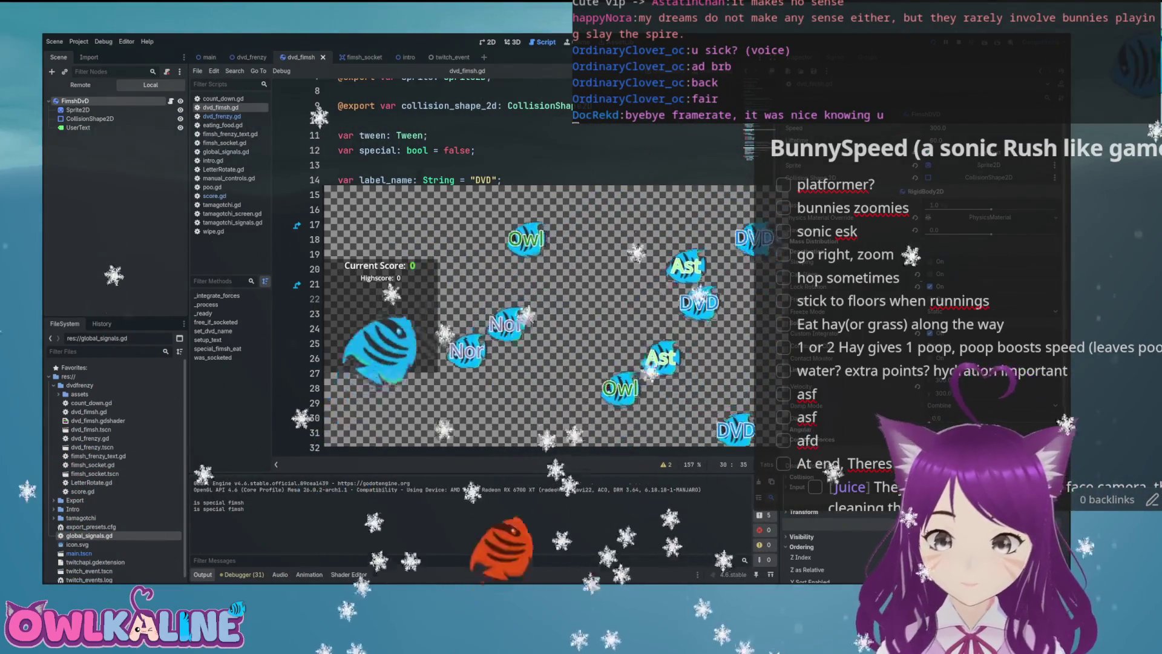
key("F8")
scroll(569, 369, "down", 12)
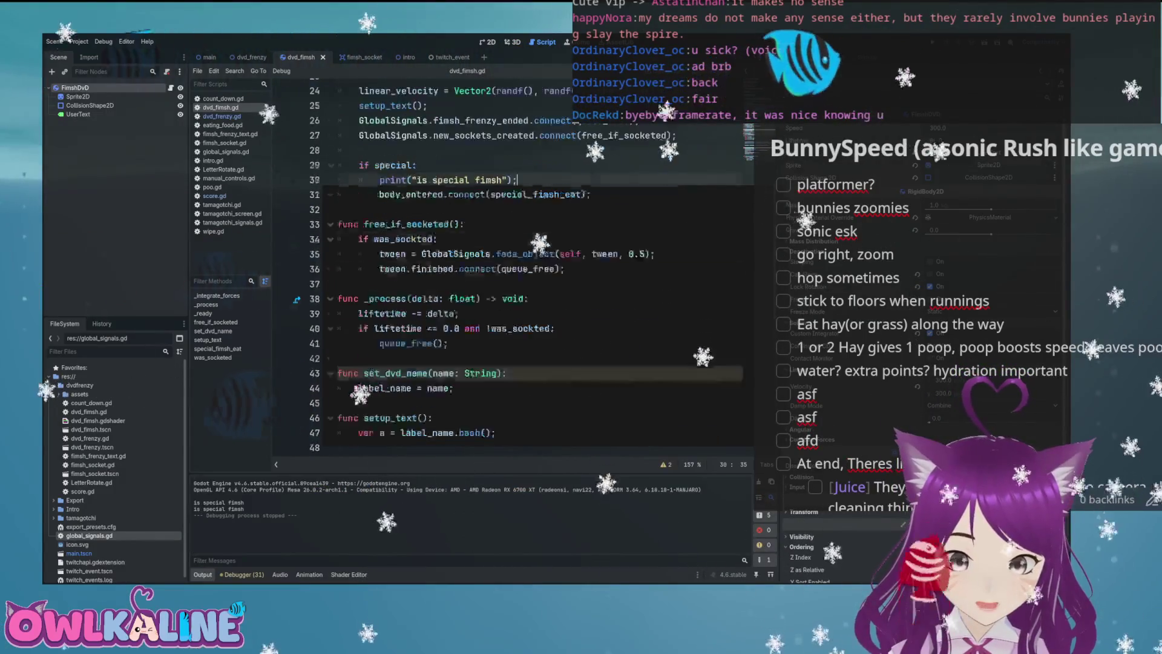
left_click(477, 388)
left_click(471, 422)
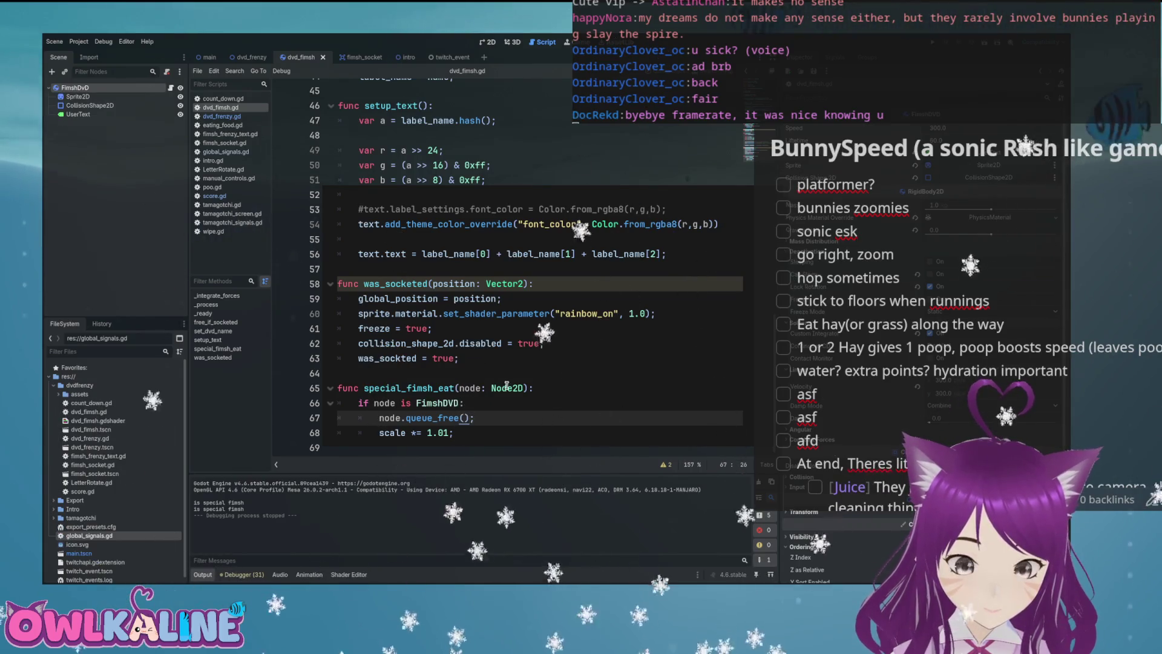
left_click(414, 388)
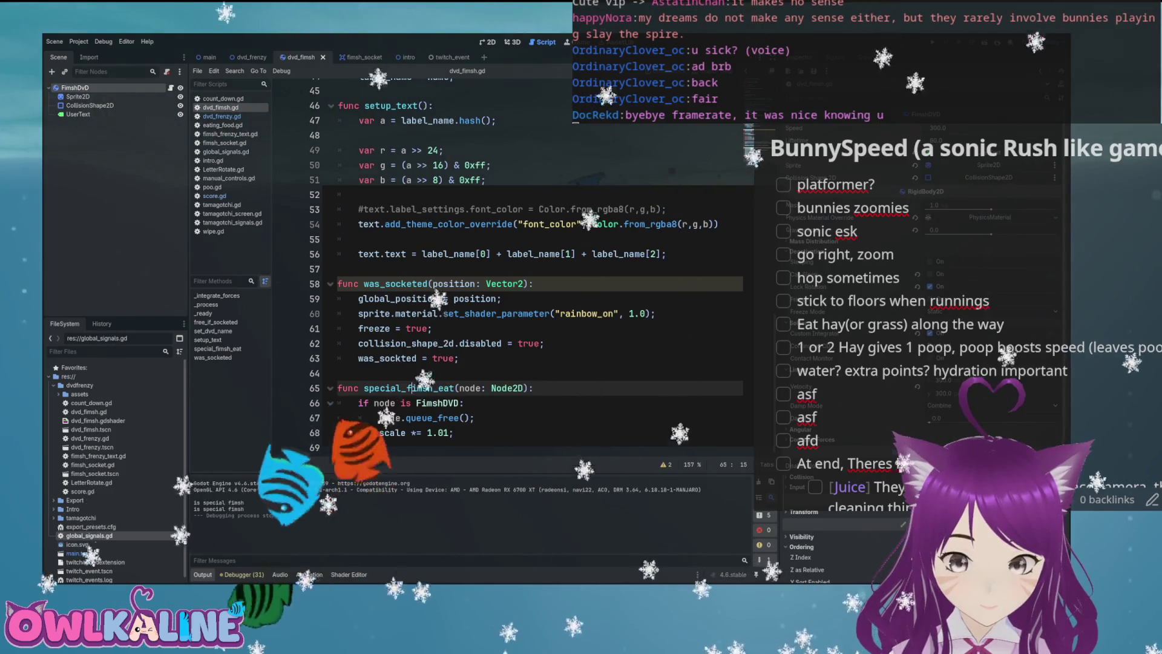
left_click(990, 217)
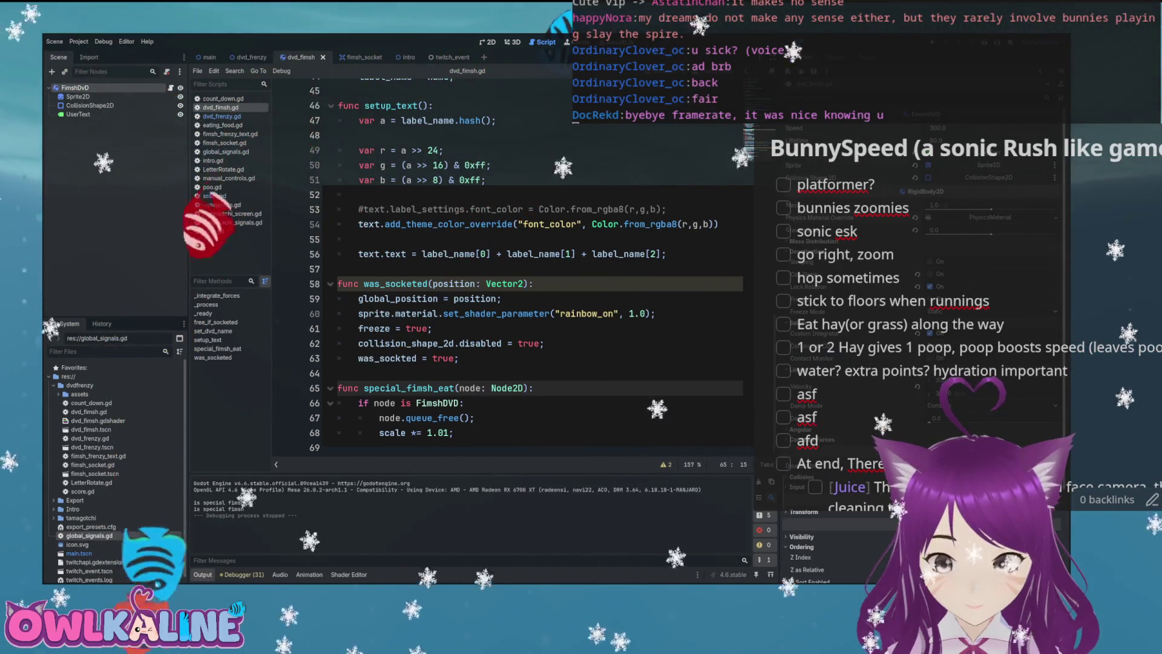
scroll(553, 313, "up", 14)
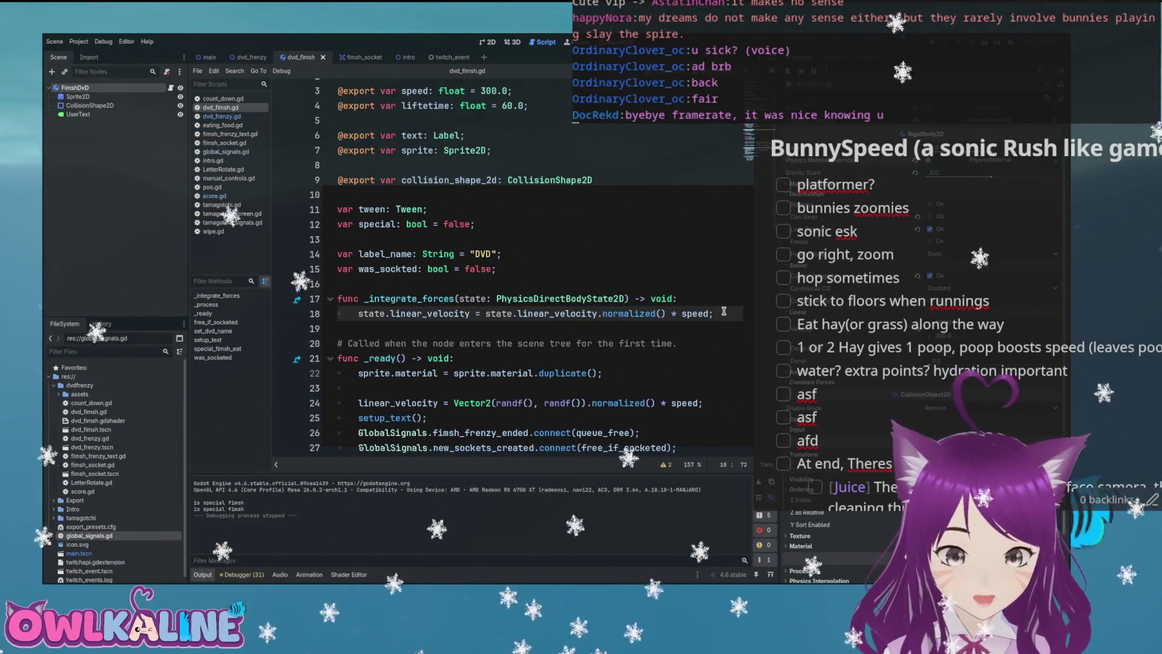
- Store the first contact as var object = state.get_contact_collider_object(0); in _integrate_forces
type("state.")
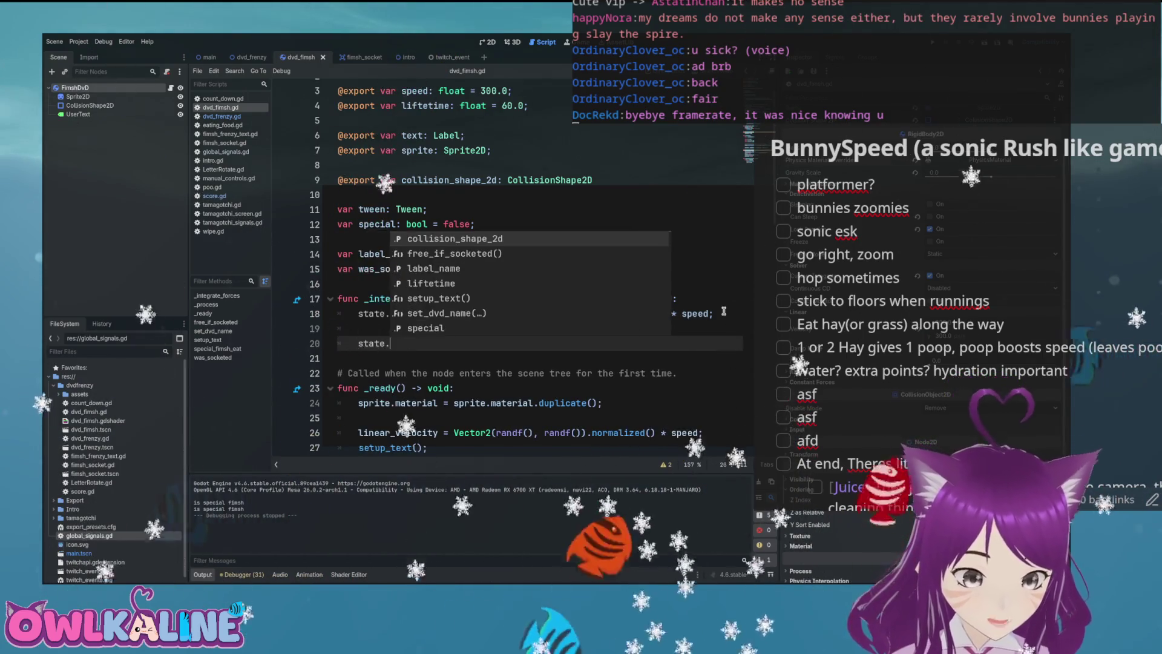
key("Down")
key("Down")
key("Down")
key("Down")
key("Down")
key("Down")
key("Down")
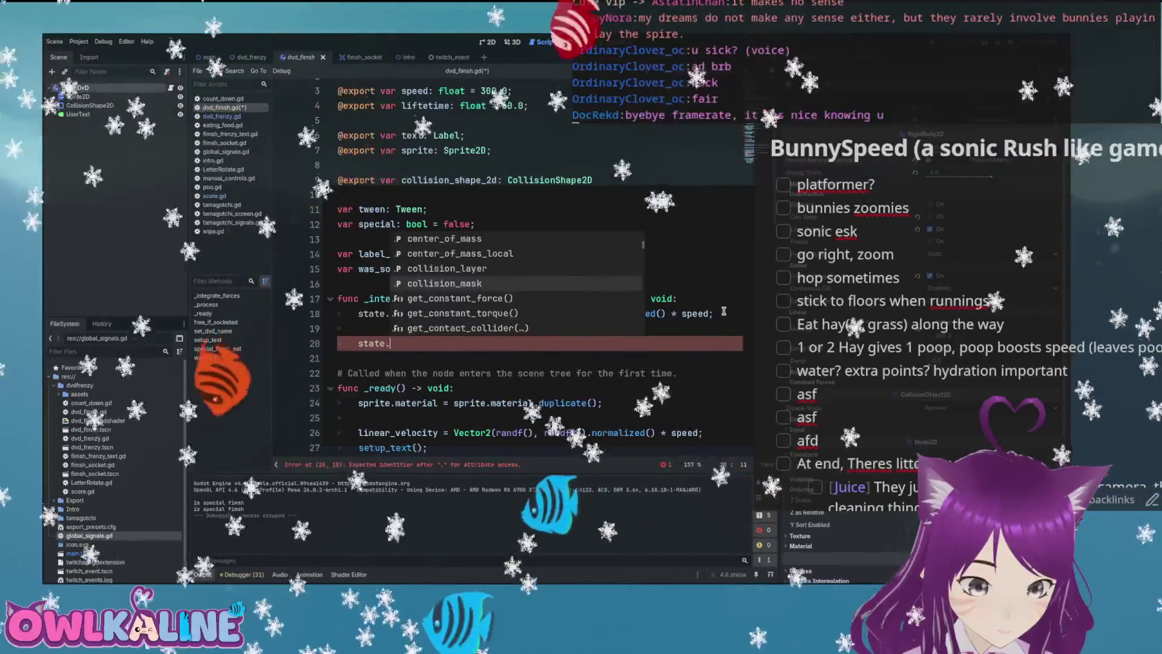
key("Down")
key("Down")
key("Down")
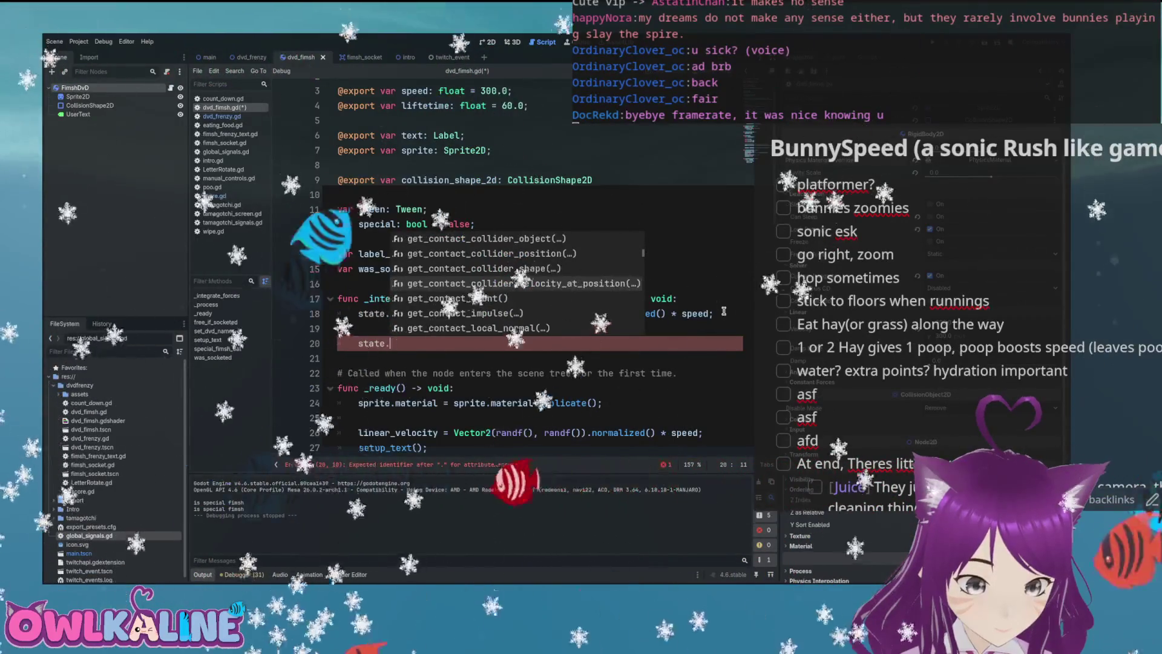
key("Up")
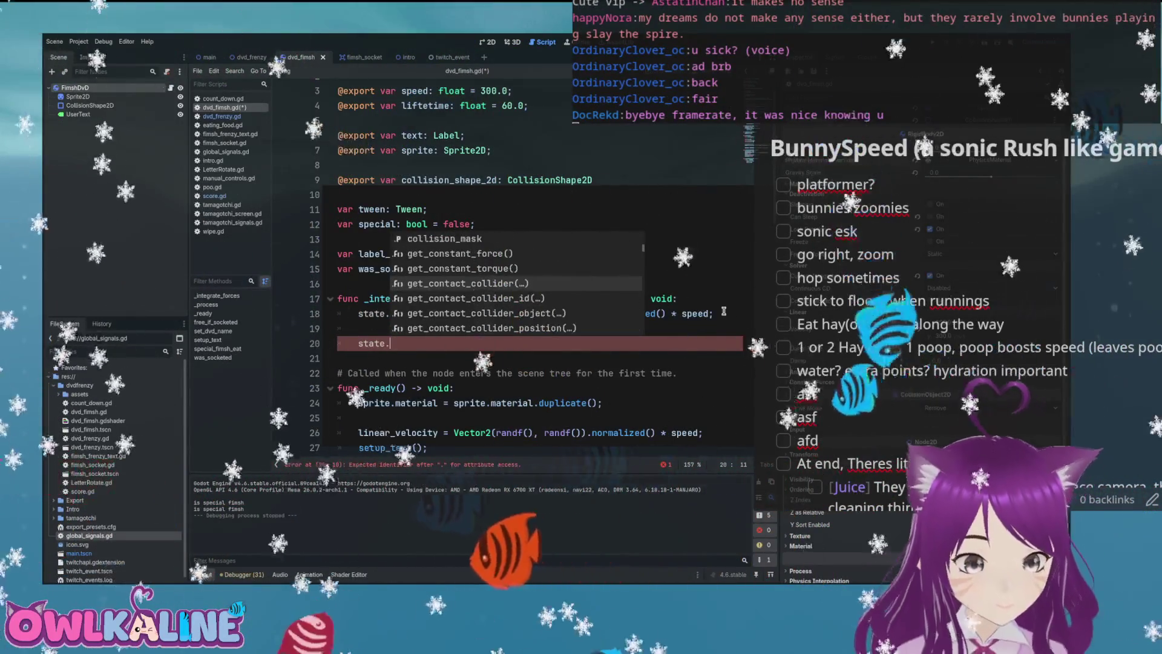
key("Down")
key("Down")
key("Down")
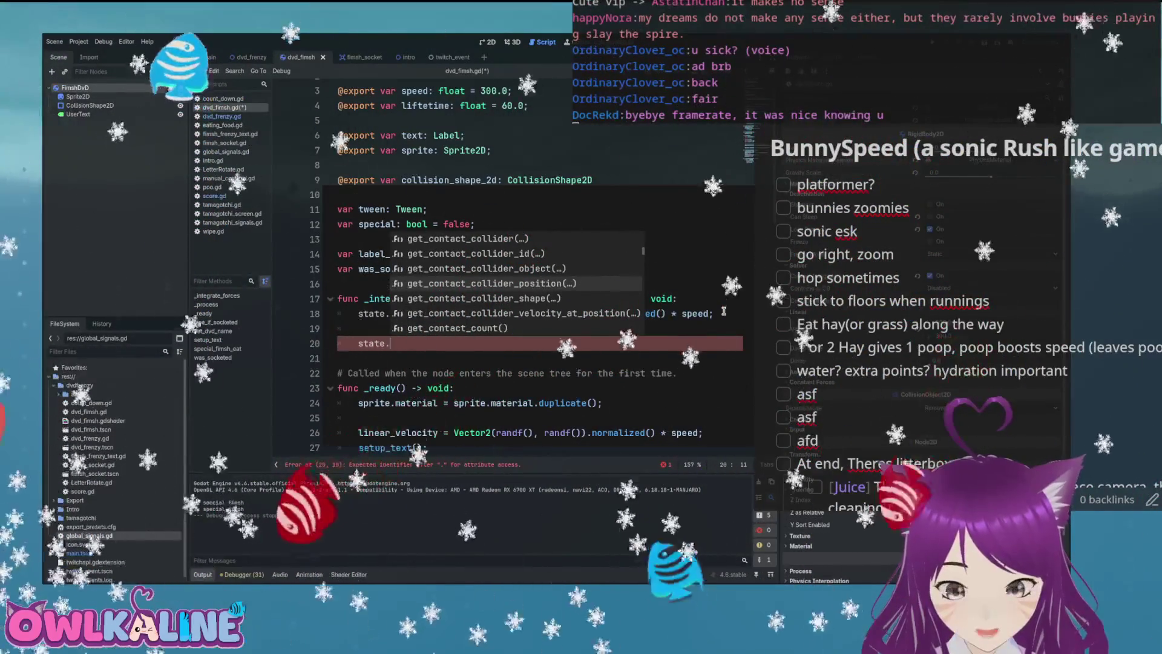
key("Down")
key("Down")
key("Down")
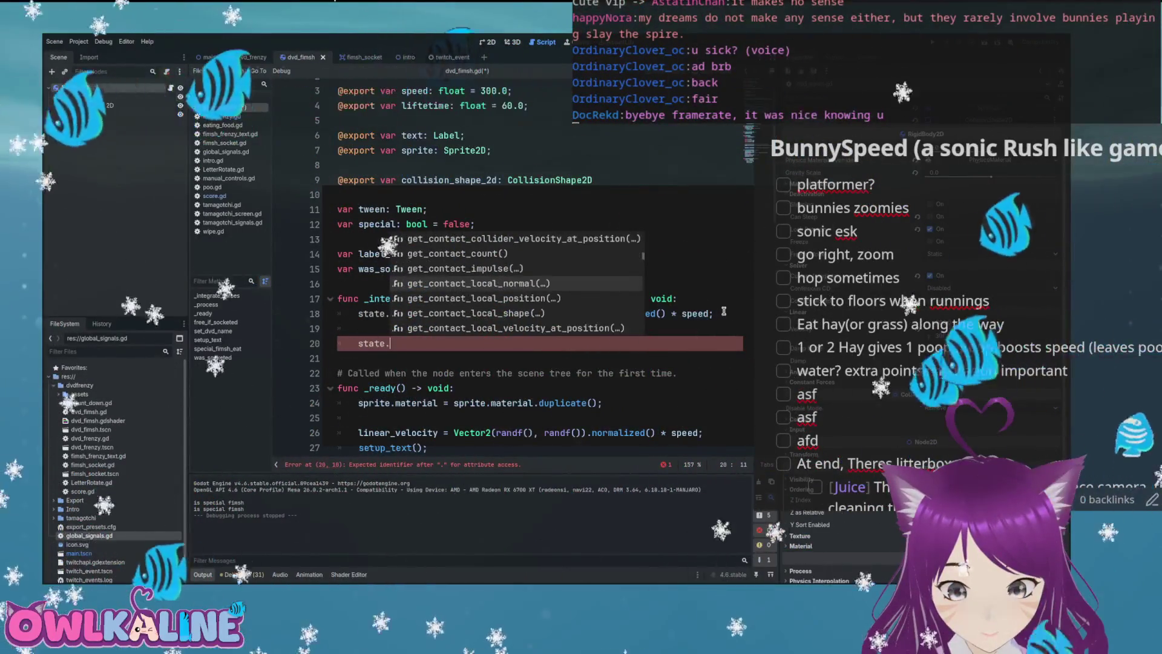
key("Down")
key("Down")
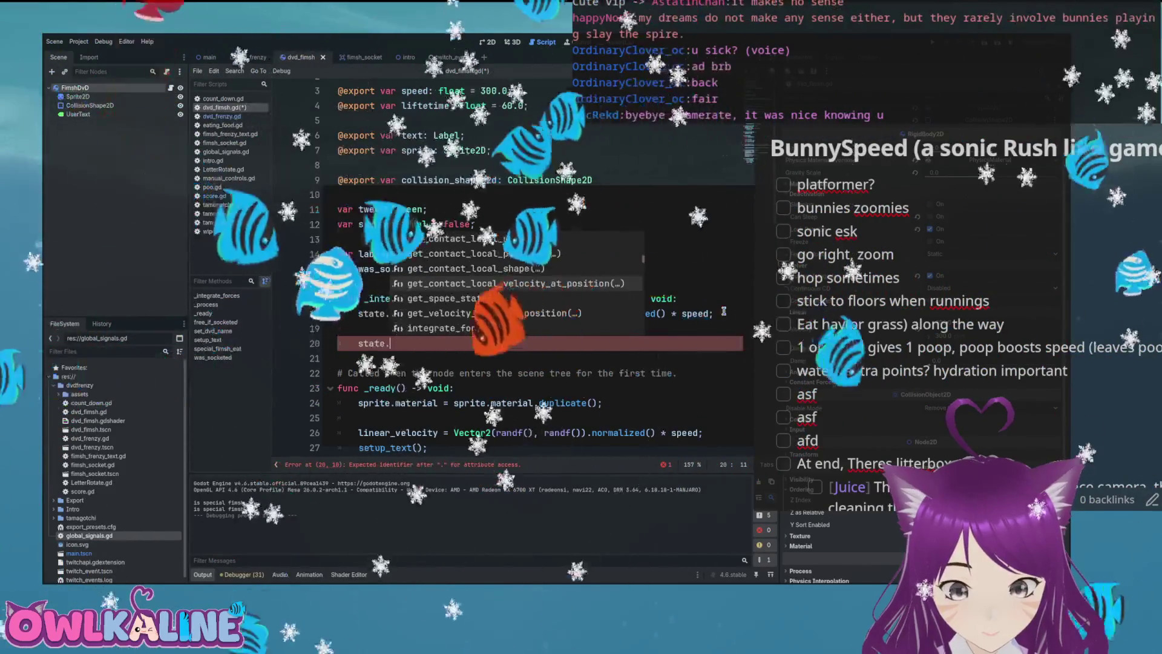
key("Down")
key("Down")
key("Down")
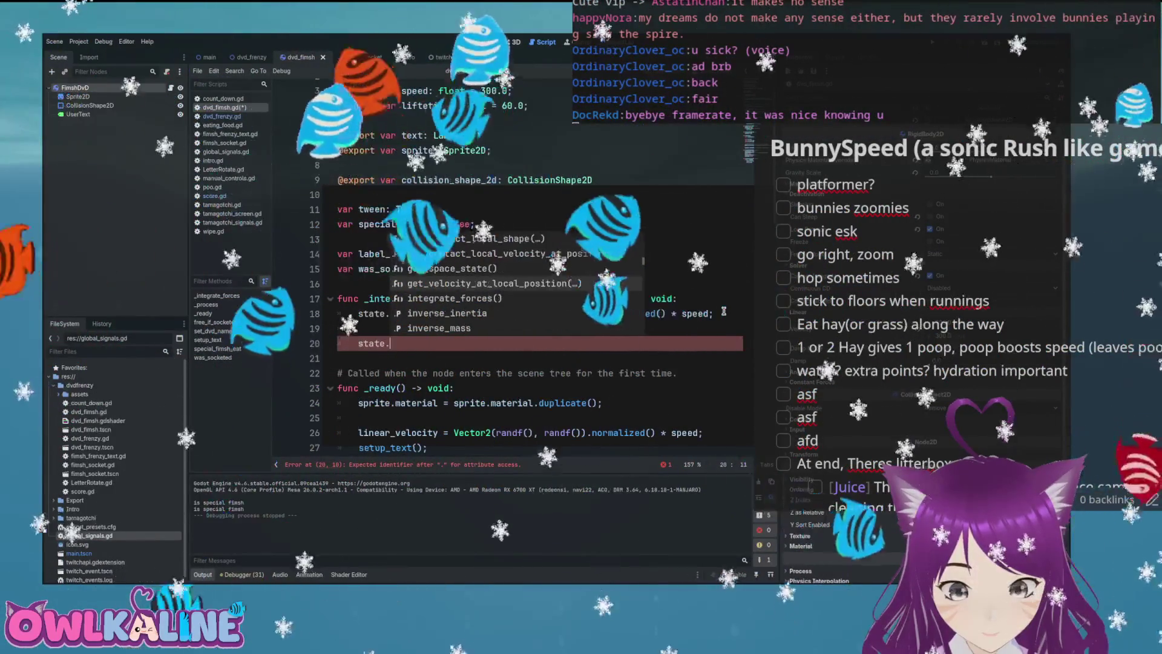
key("Down")
key("Down")
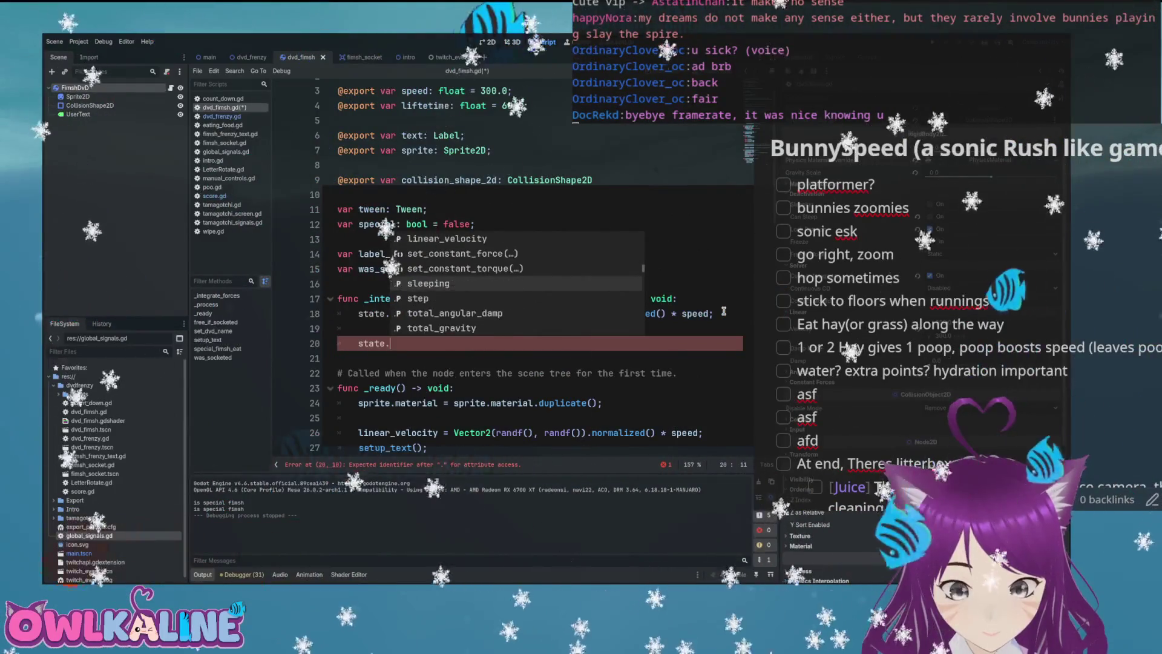
key("Up")
key("Up")
key("Up")
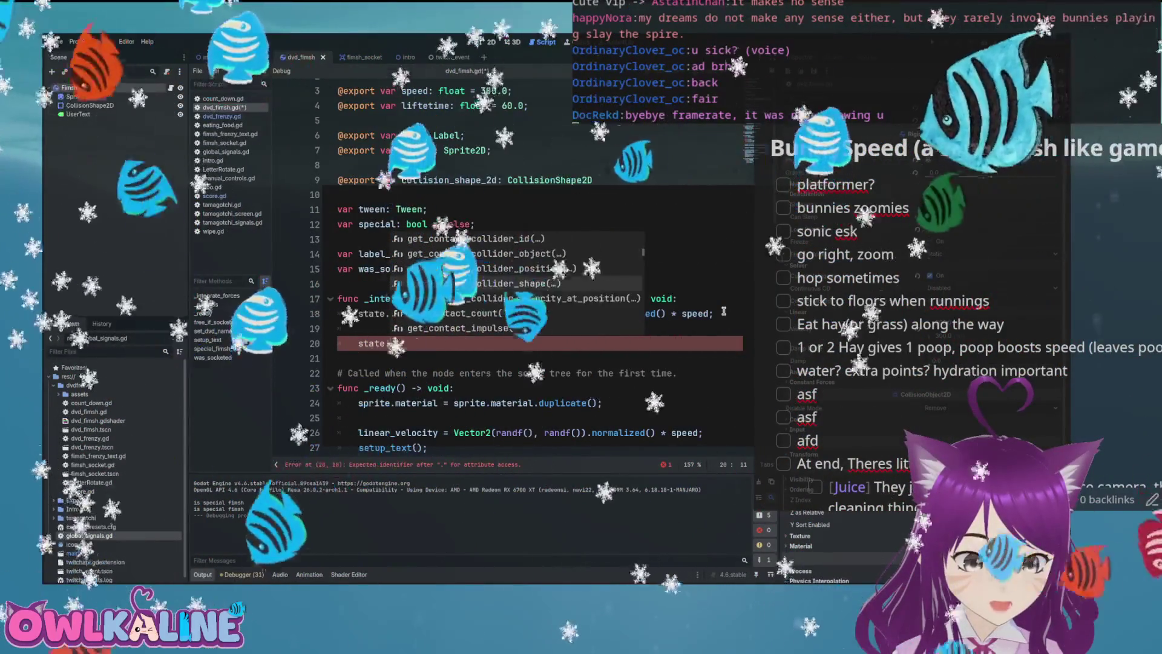
key("Up")
key("Up")
key("Up")
key("Return")
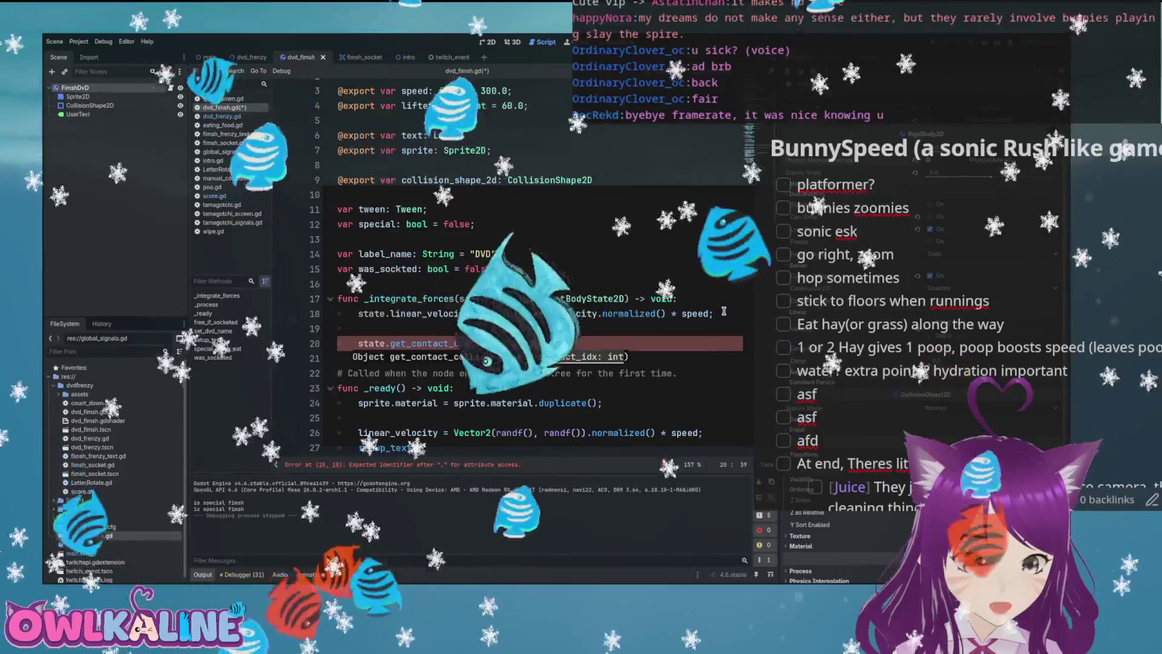
type("0")
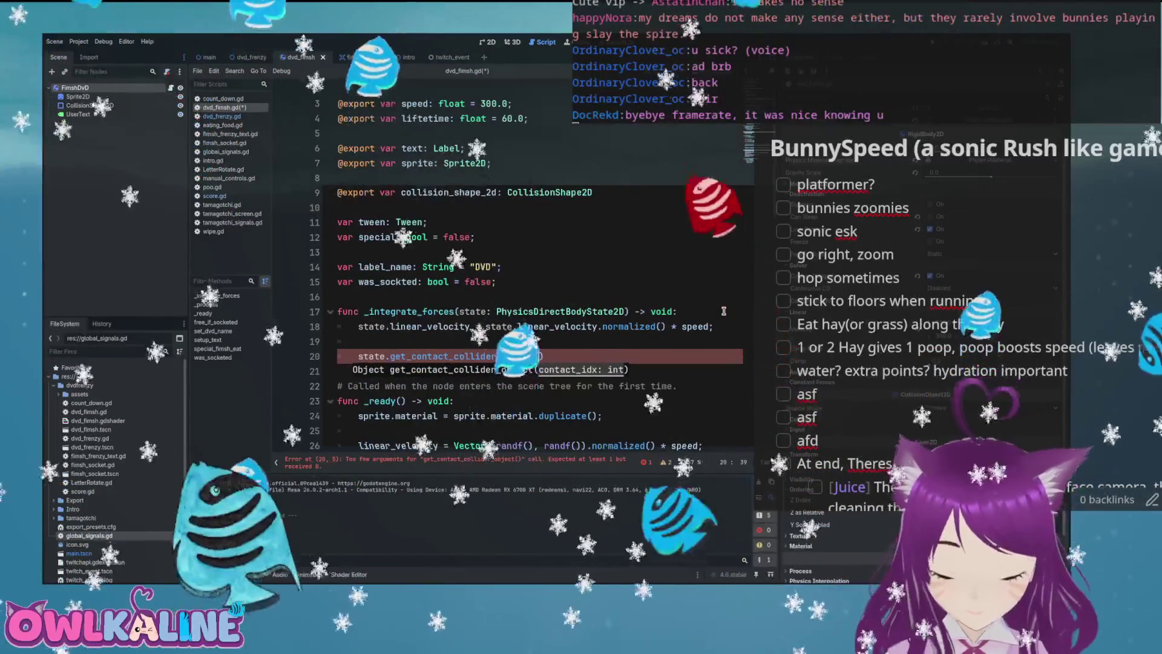
key("End")
type(";")
key("Home")
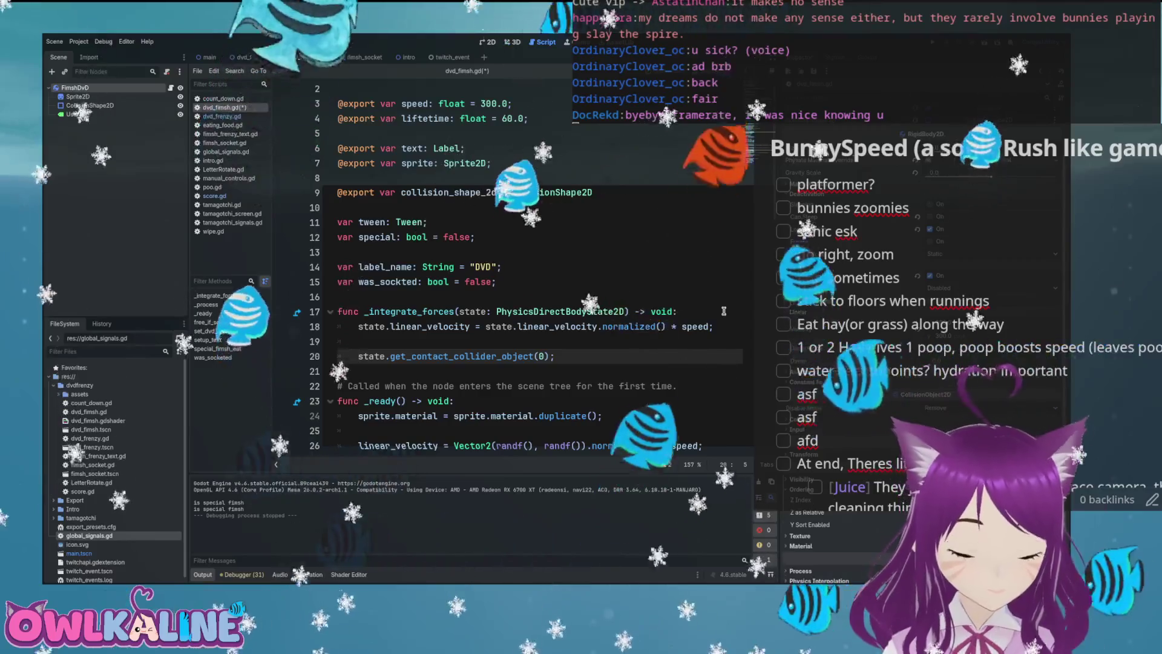
type("var object =")
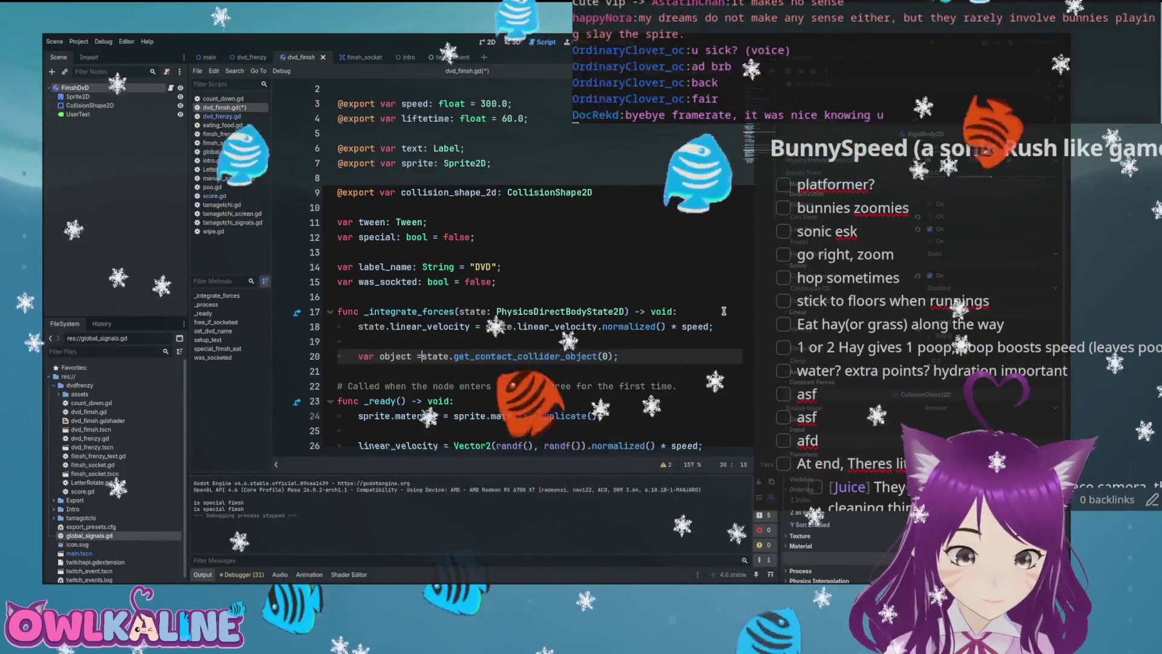
- If object is FimshDVD, call object.queue_free() and grow with scale *= 1.01
key("Return")
type("if object is Fi")
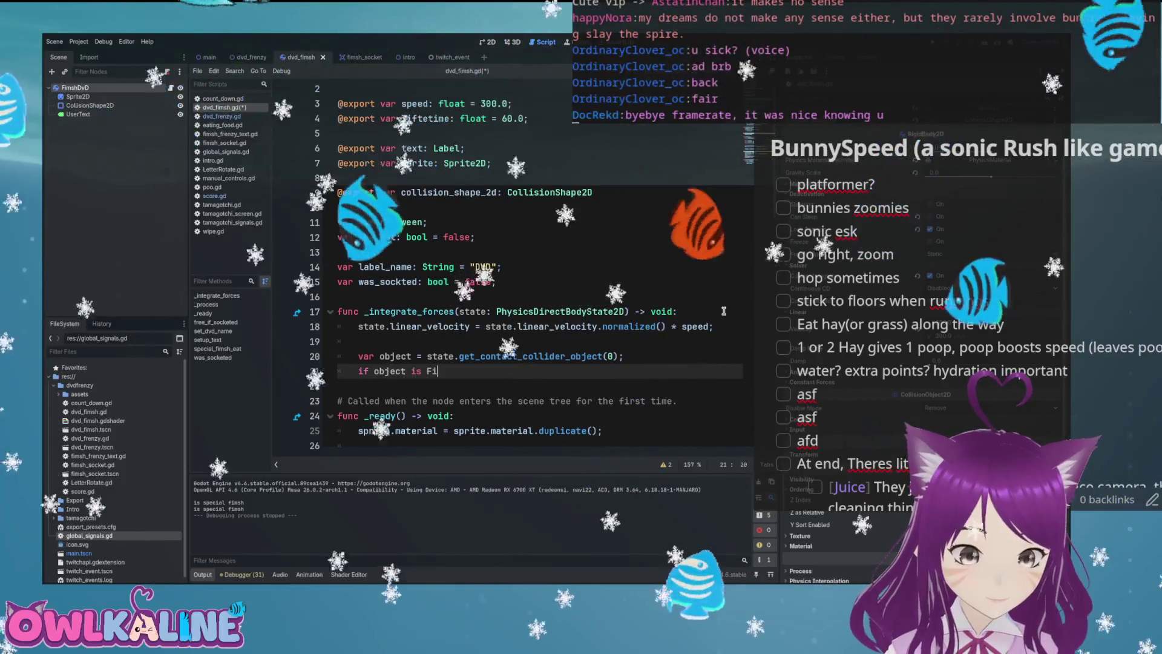
type("mshDVD:")
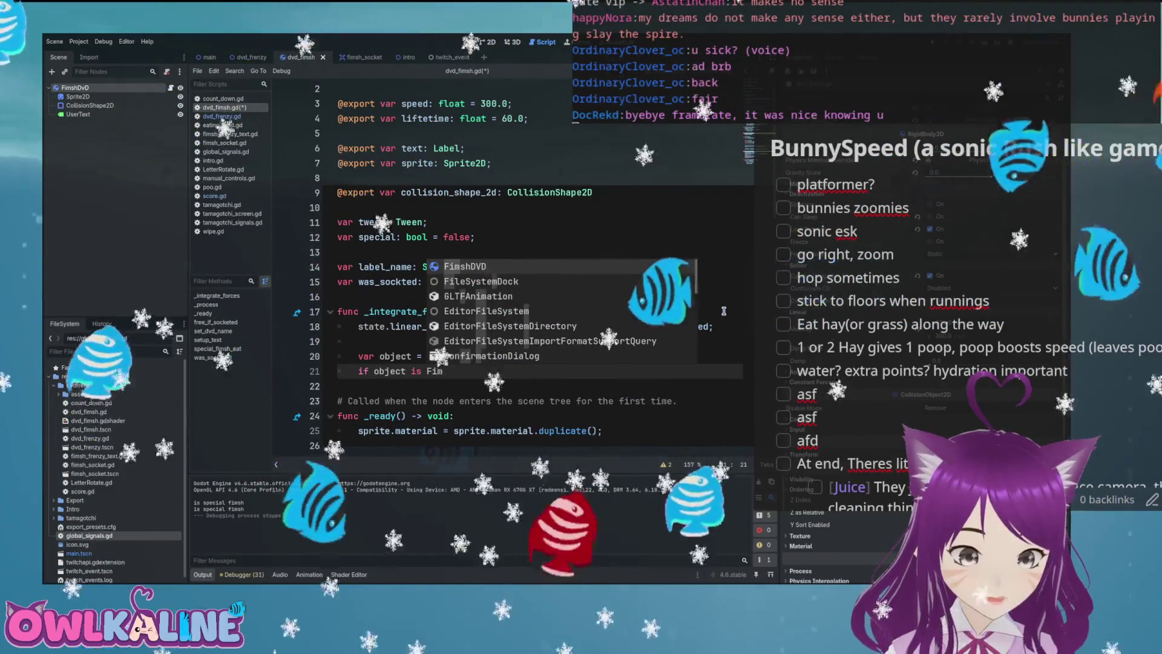
key("Return")
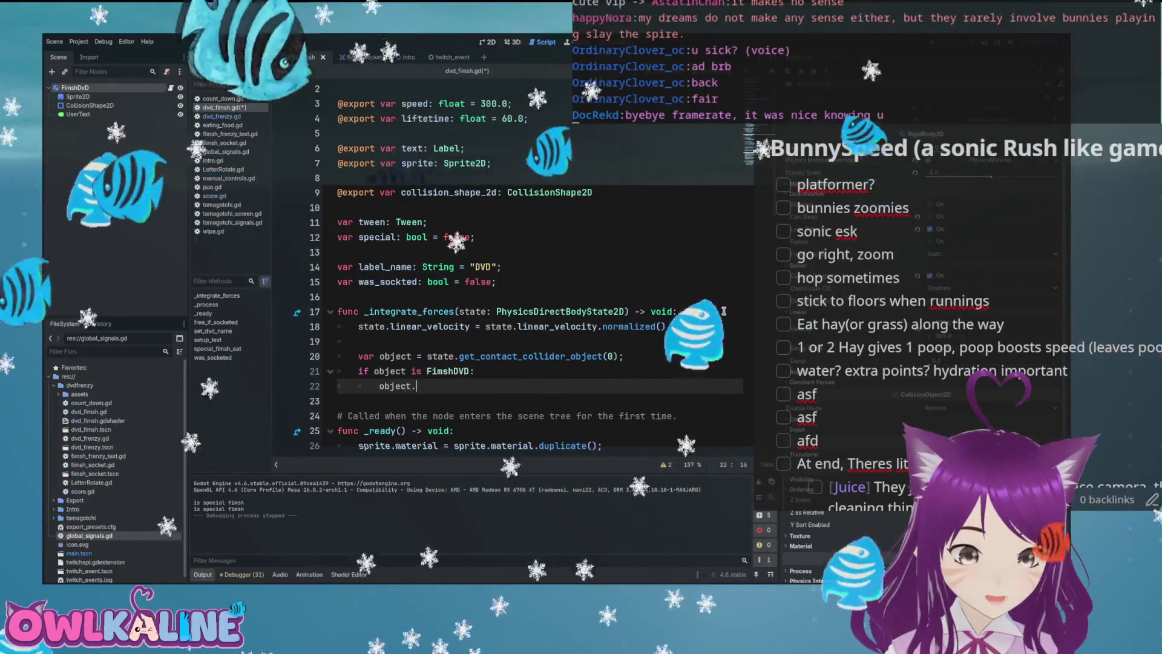
type("object.qu")
key("Down")
key("Down")
key("Return")
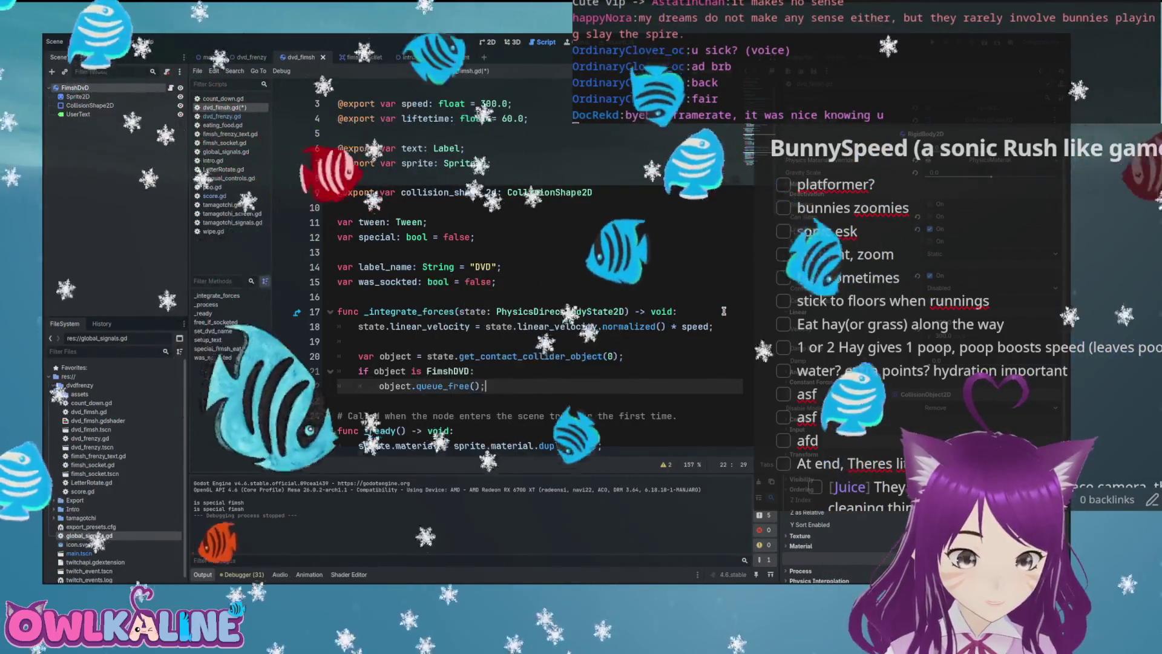
key("Return")
type("scale")
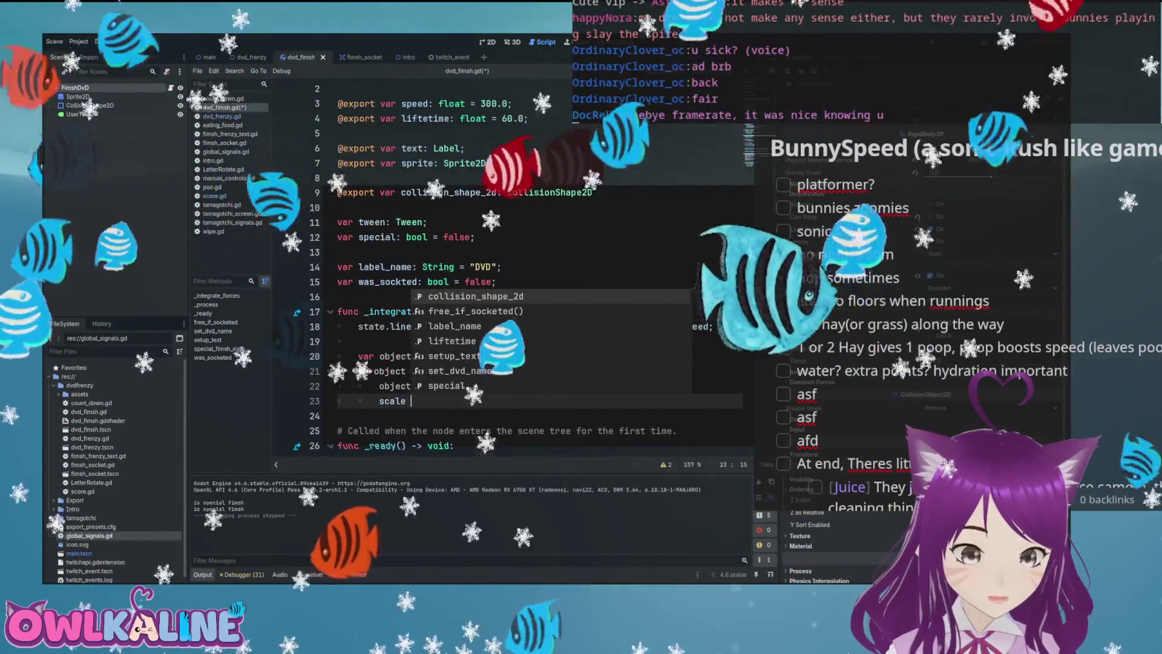
type(" *= 1")
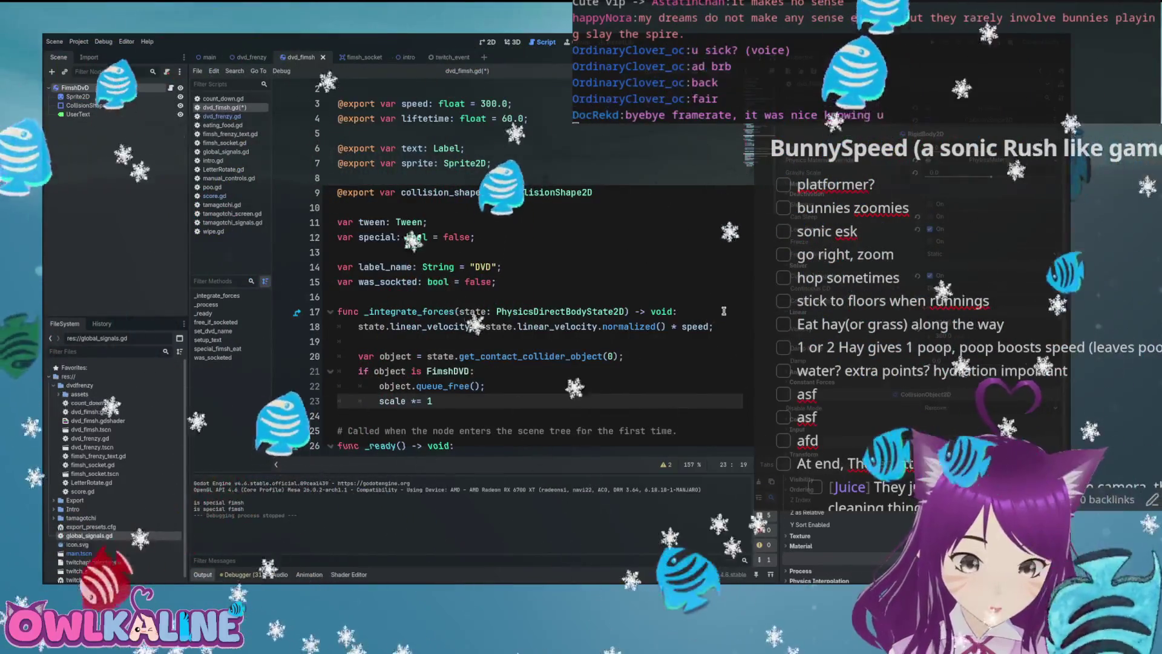
type(".01;")
- Save the script and run the game to test the eating
key("ctrl+s")
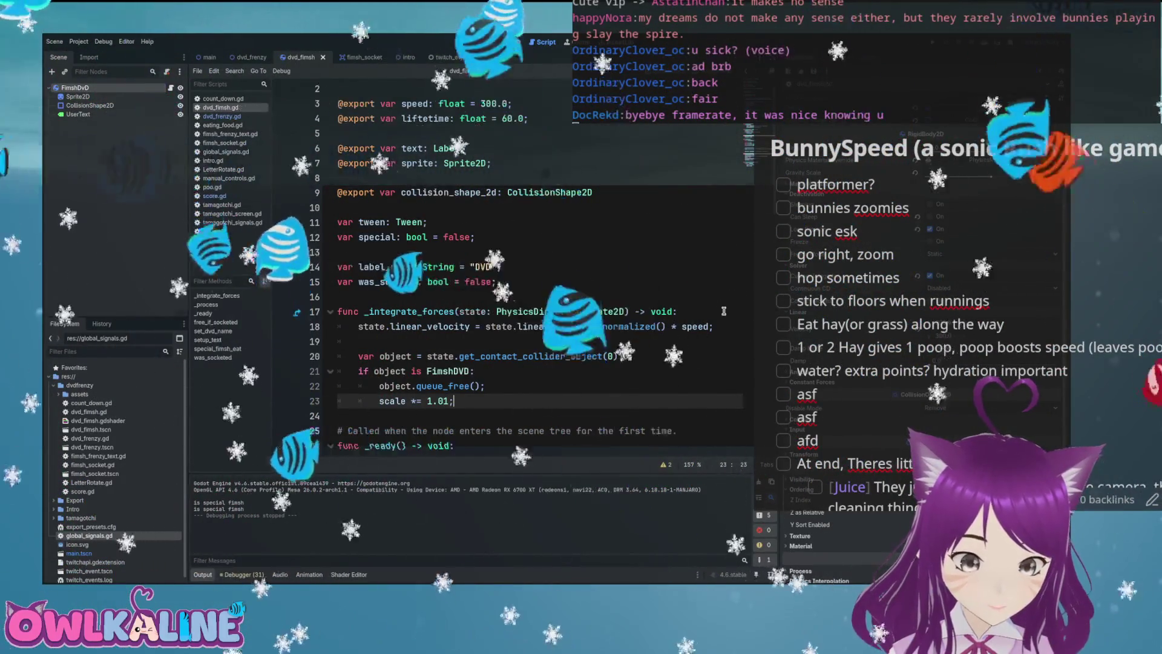
scroll(724, 310, "down", 1)
left_click(724, 296)
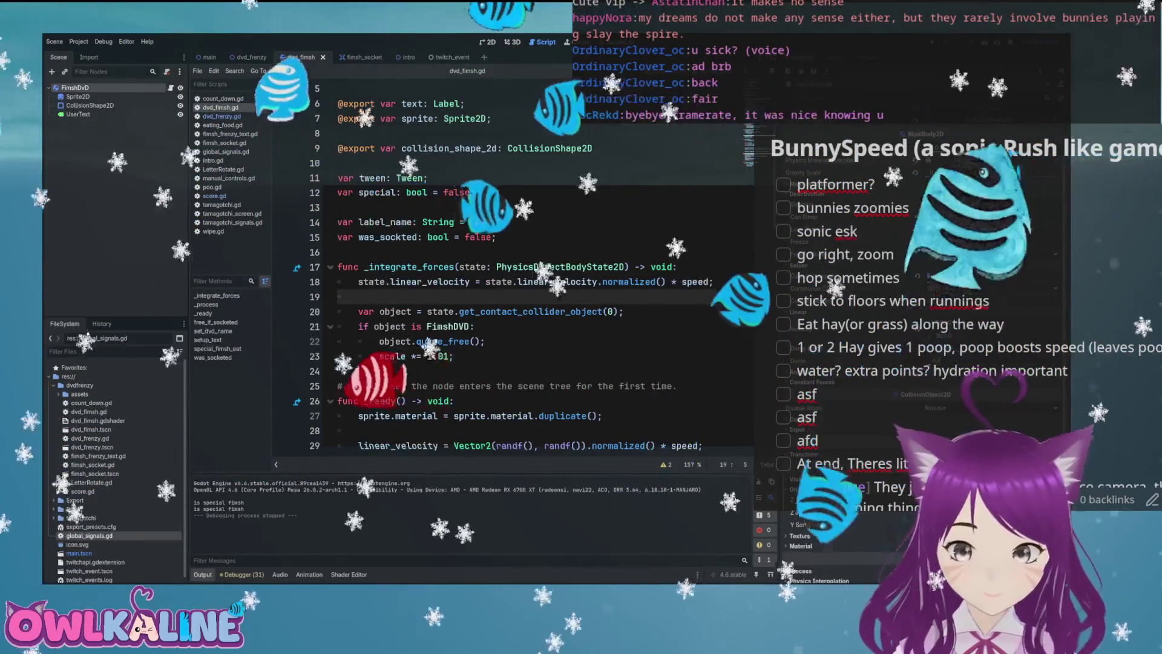
key("F5")
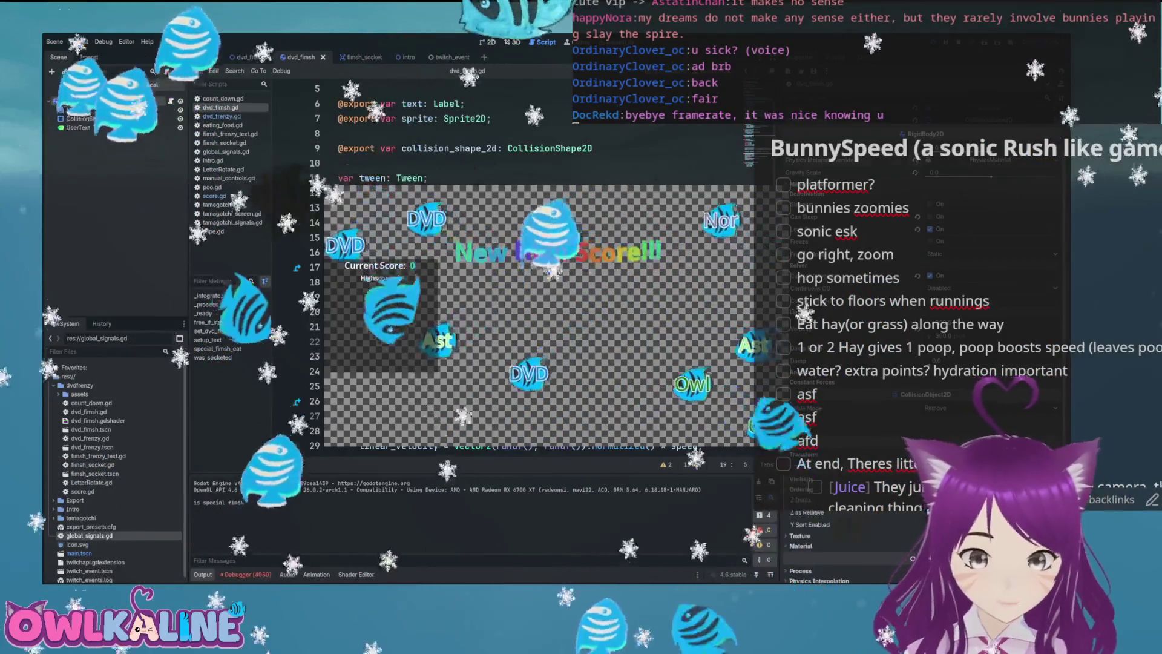
- Stop the game, jump to the line 20 error, and open a blank line above the collider lookup
key("F8")
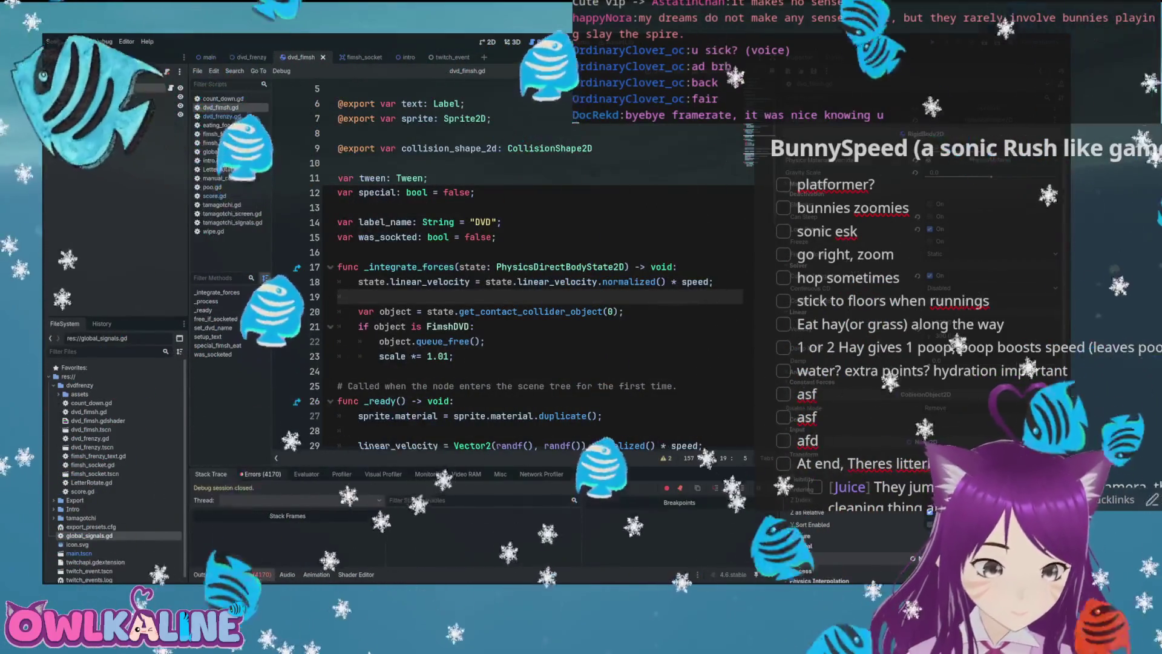
left_click(260, 474)
left_click(363, 546)
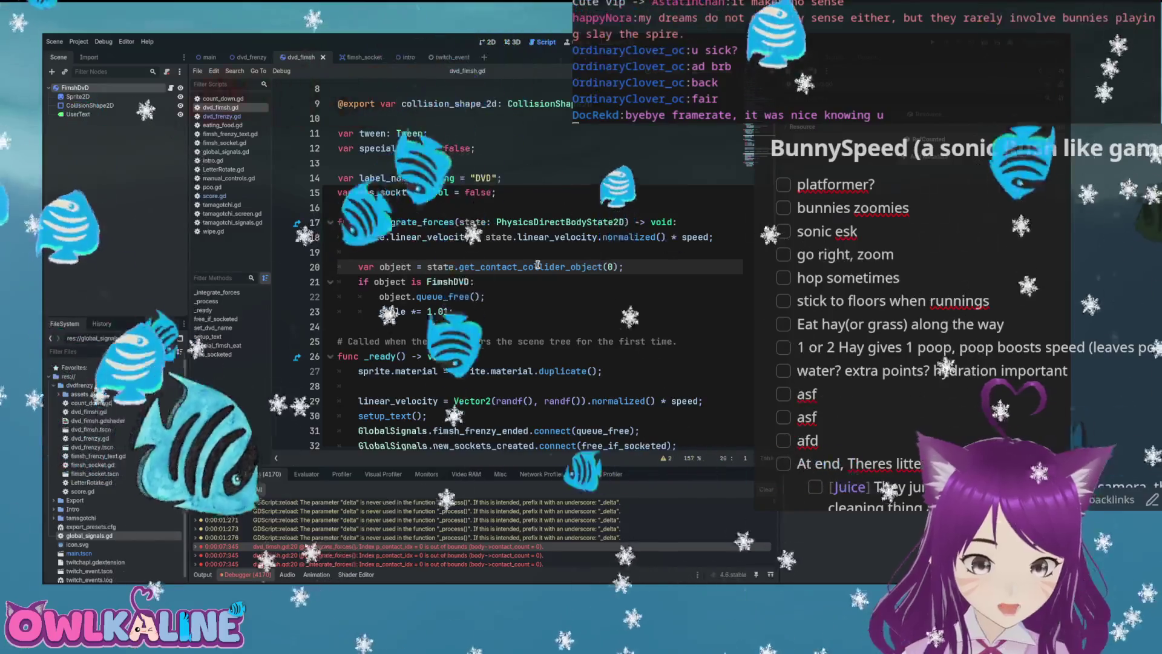
left_click(489, 261)
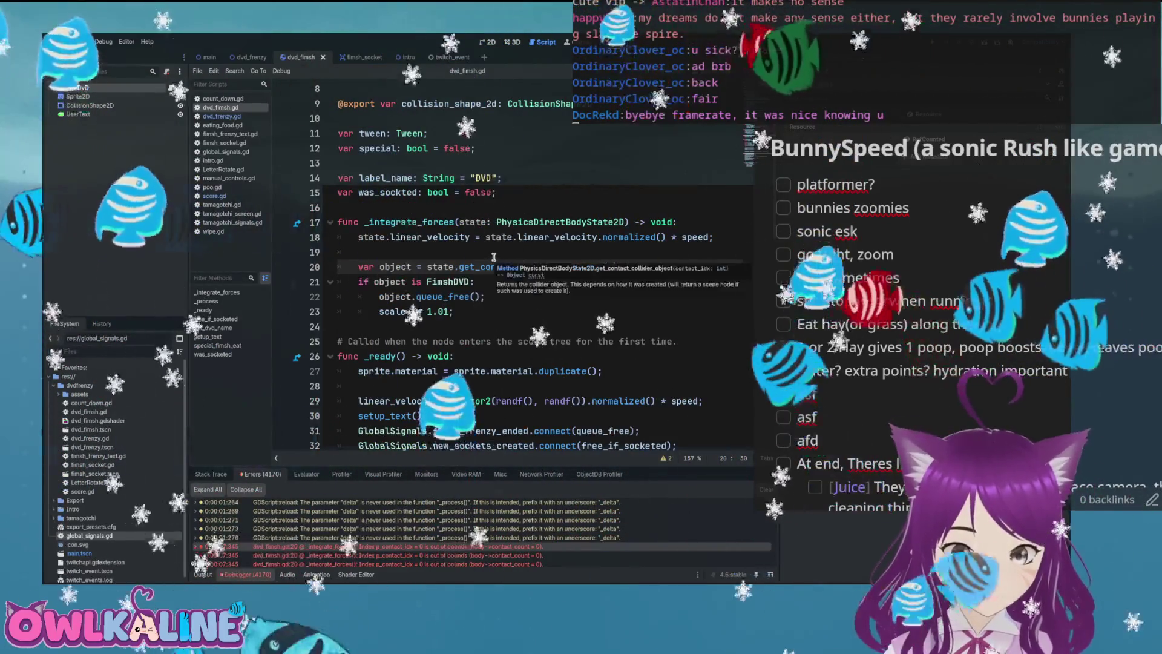
left_click(494, 257)
type("\\")
key("Return")
key("Up")
key("End")
key("BackSpace")
key("Down")
- Add 'if state.get_contact_count() > 0:' and indent the eating code beneath it
type("if state.get_")
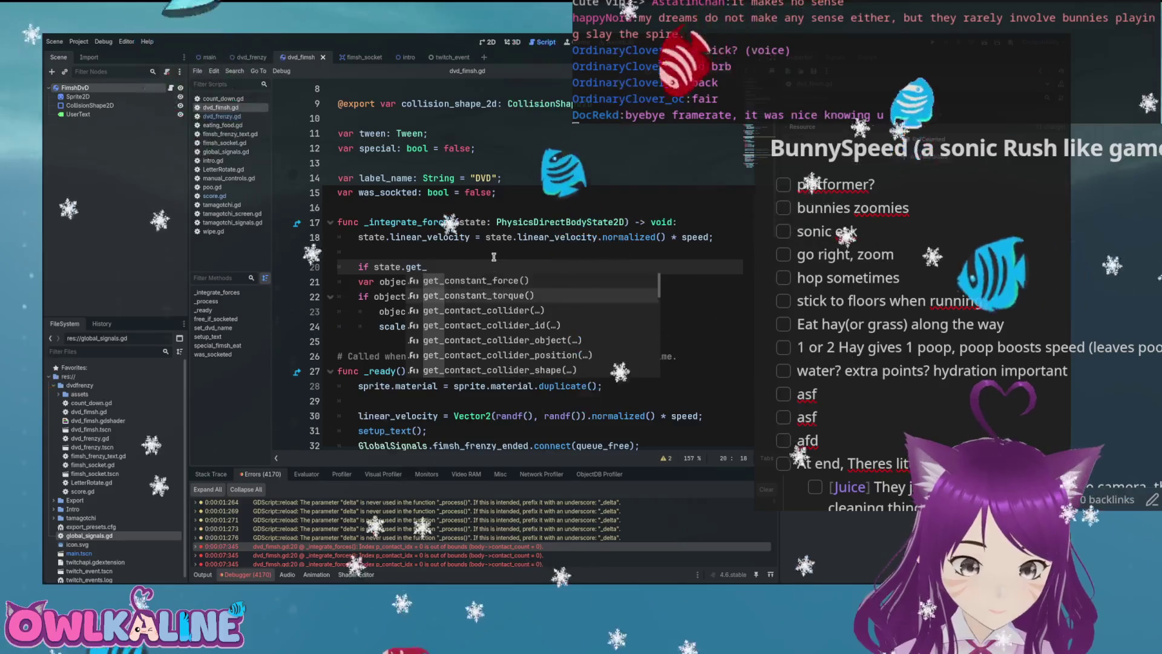
key("Return")
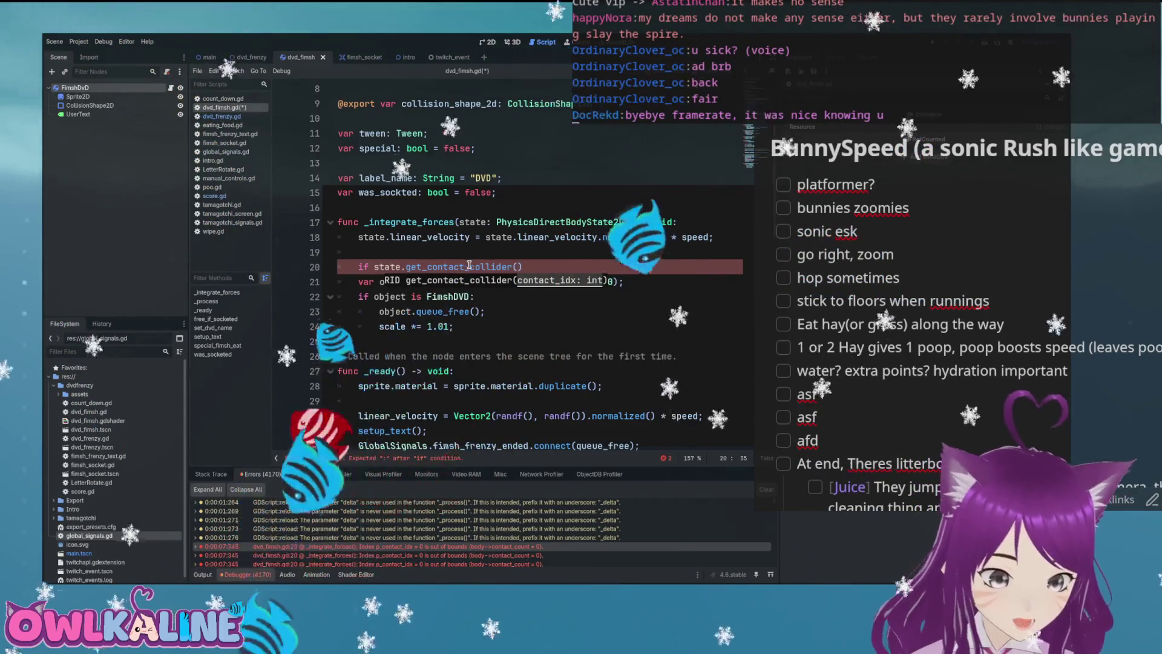
double_click(470, 266)
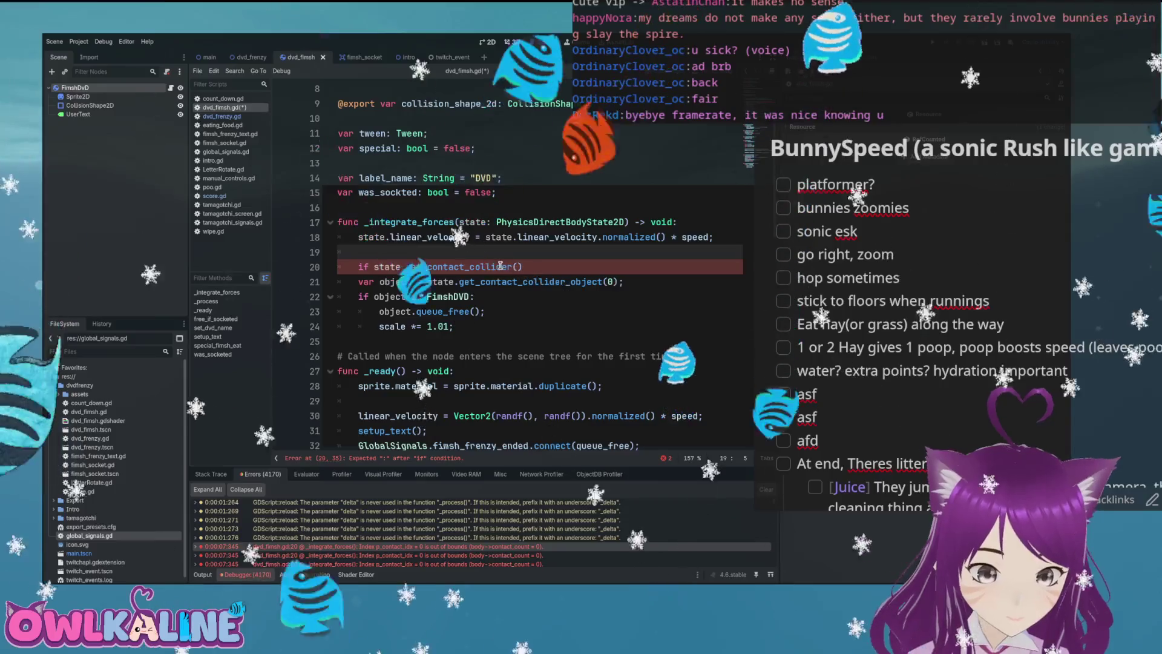
type("tate.get")
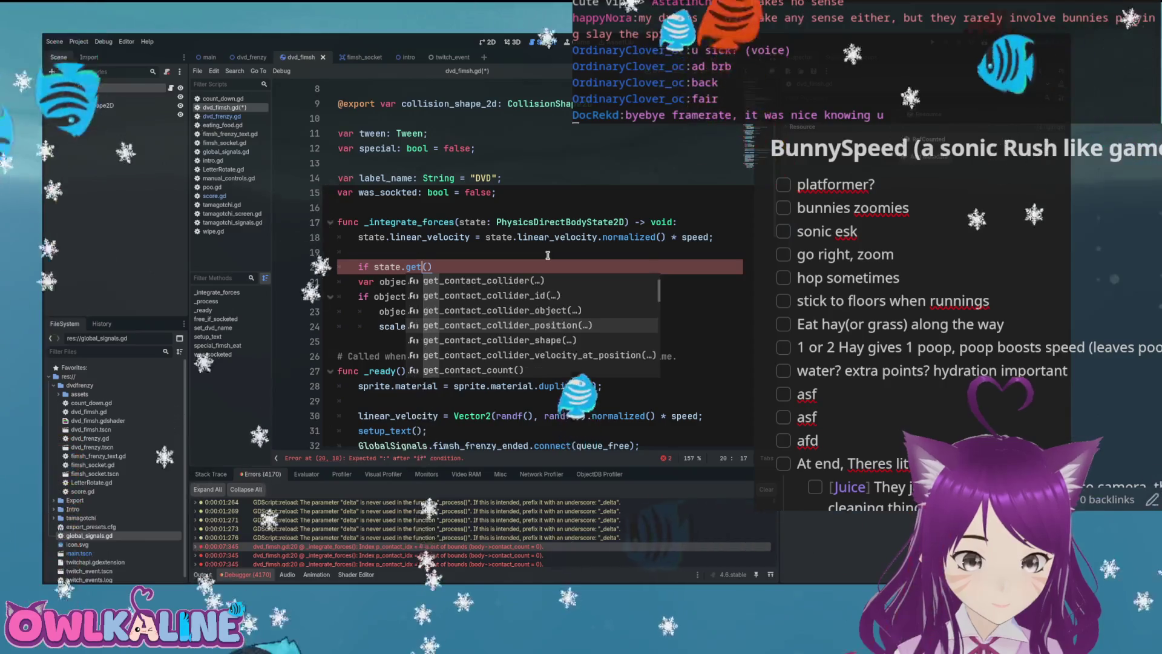
key("Down")
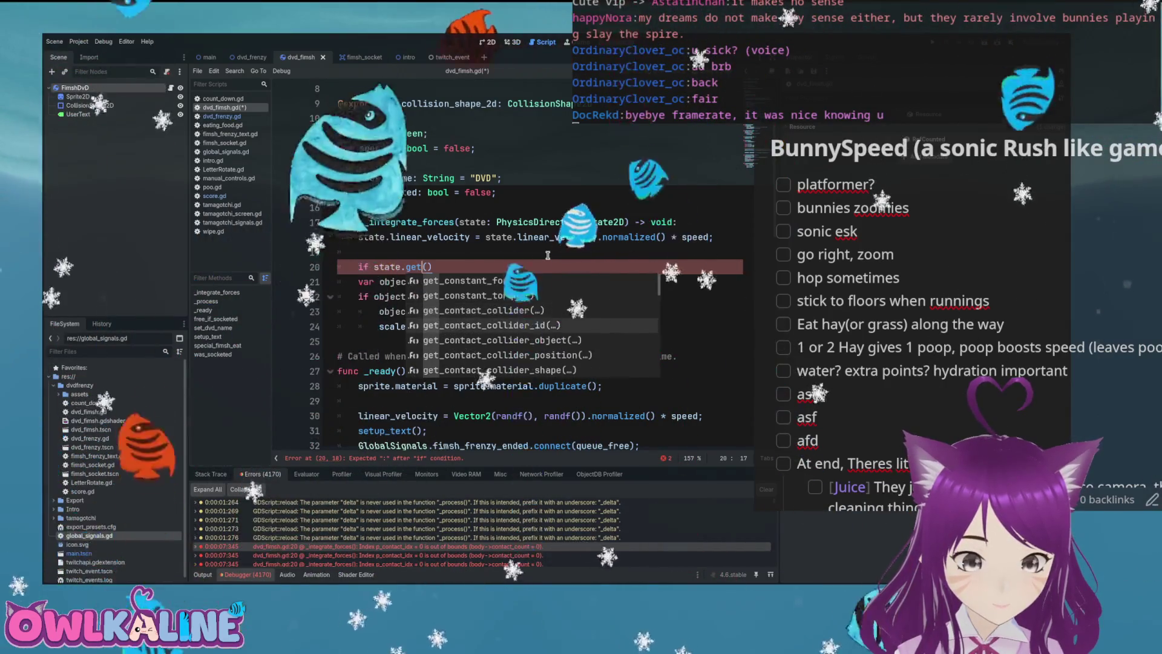
key("Return")
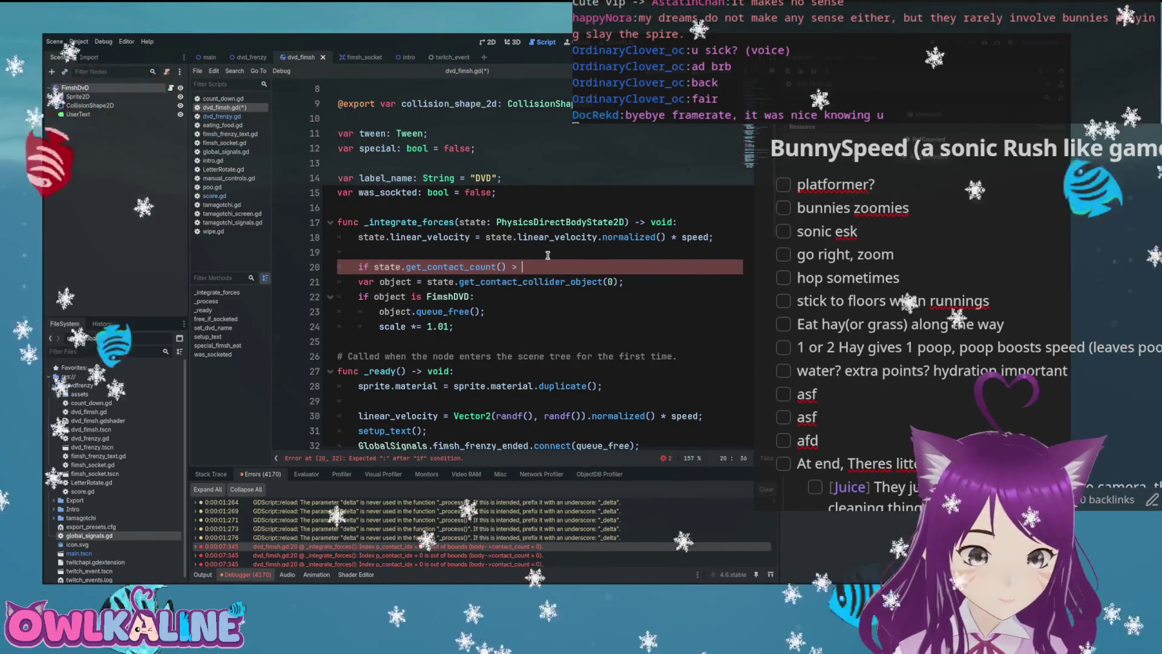
key("Tab")
key("Down")
key("Tab")
key("Down")
key("Tab")
key("Down")
key("Tab")
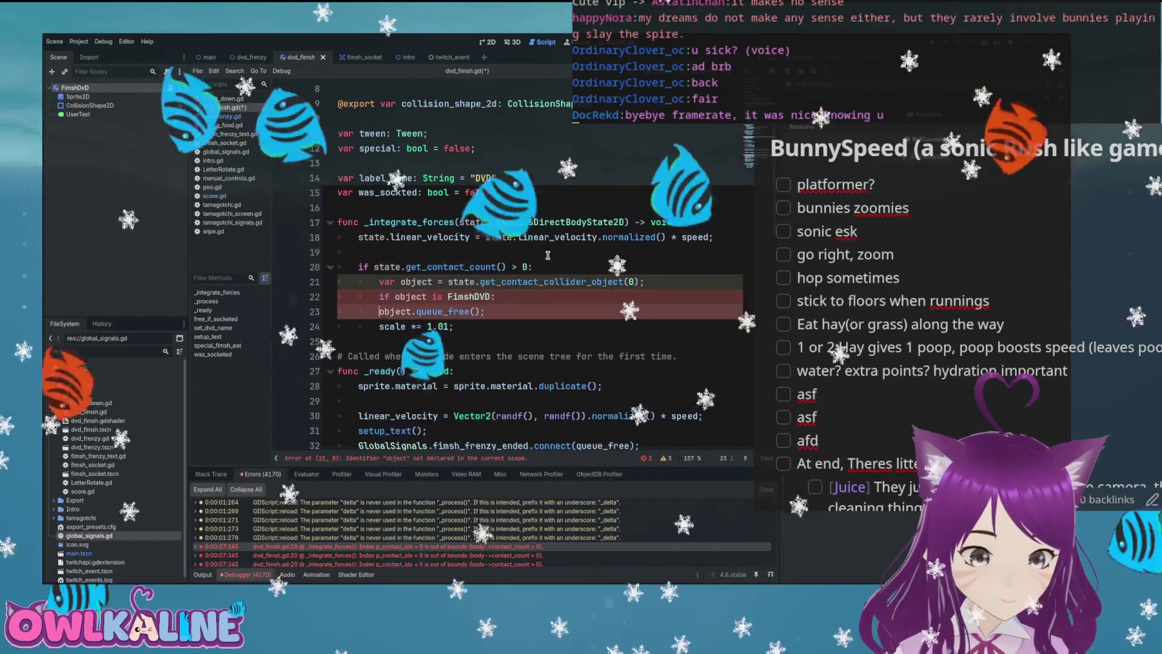
- Save the script and rerun the game to test the fix
key("ctrl+s")
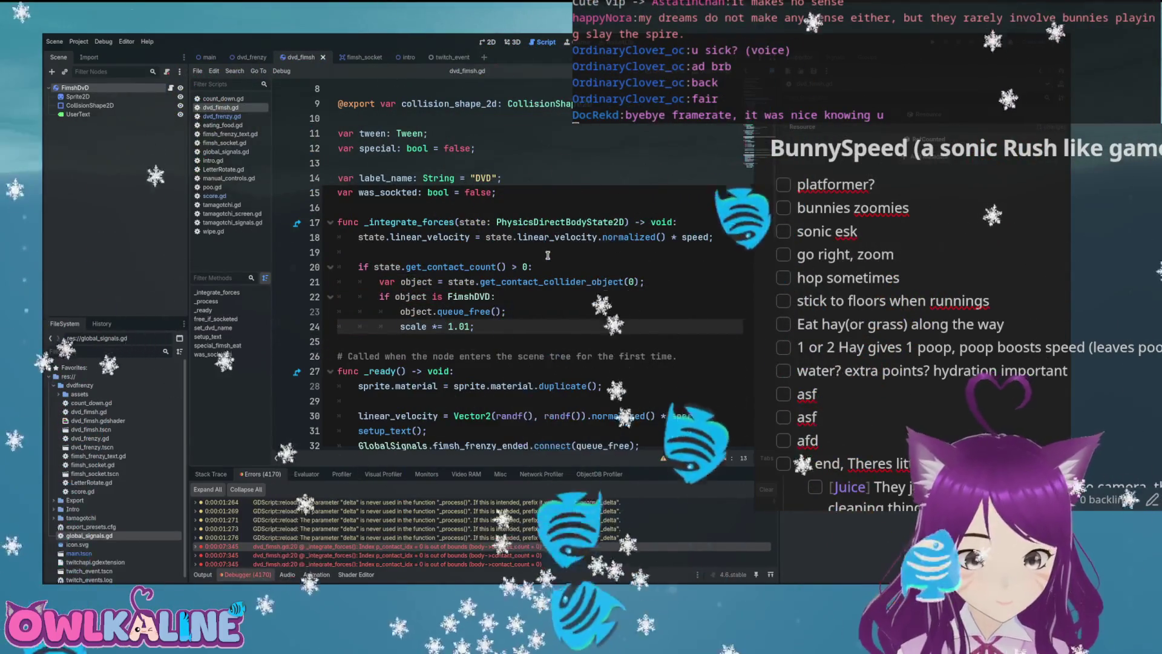
key("Up")
key("End")
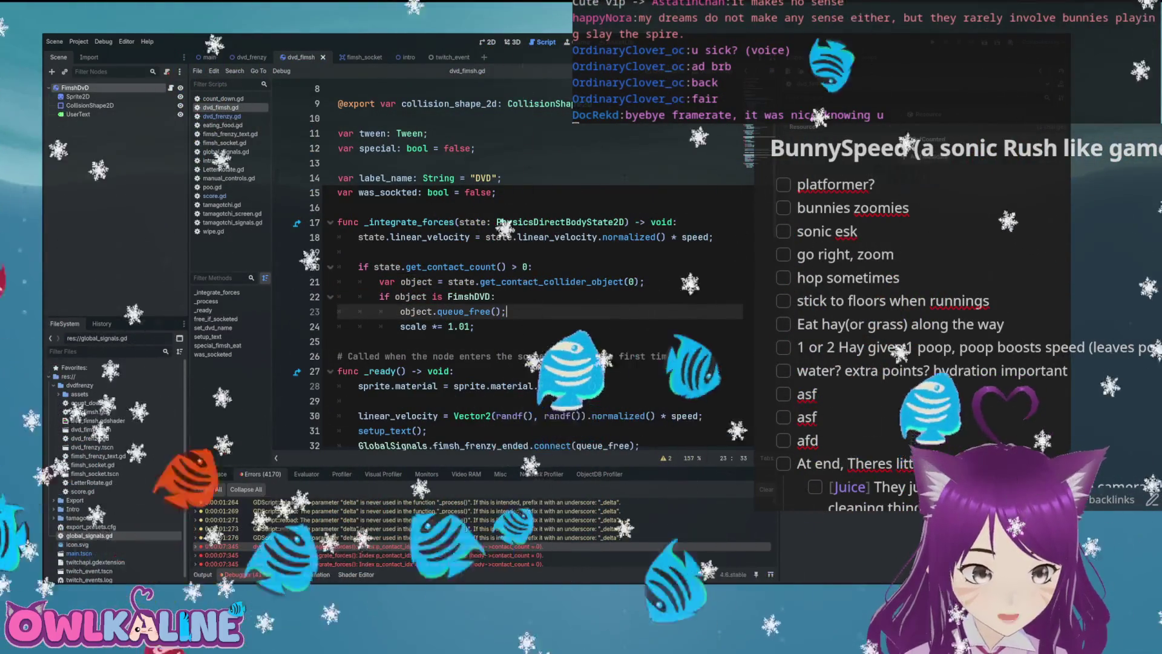
left_click(621, 282)
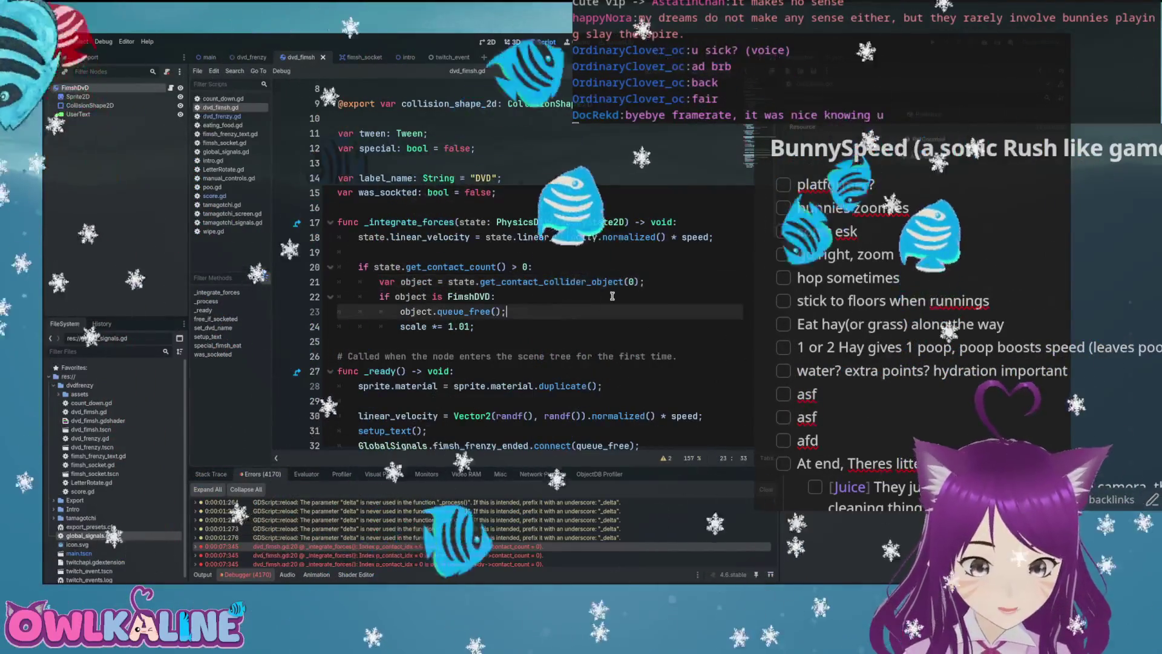
key("F5")
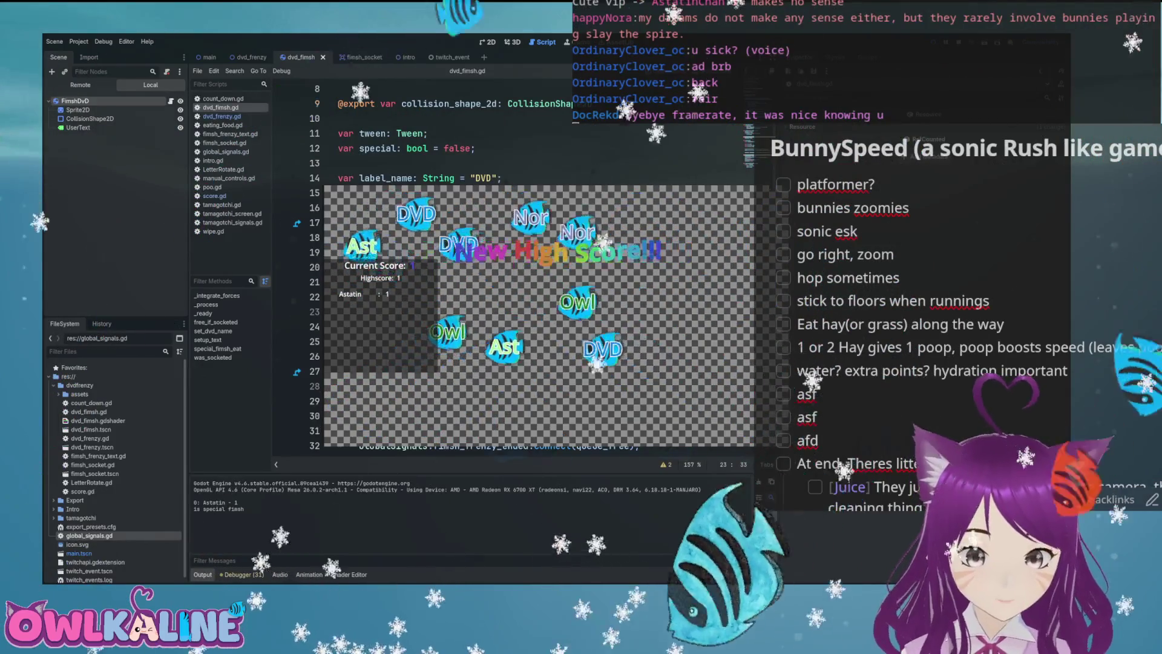
- Add print("there was a collision") inside the contact-count check and stop the game
left_click(664, 270)
key("Return")
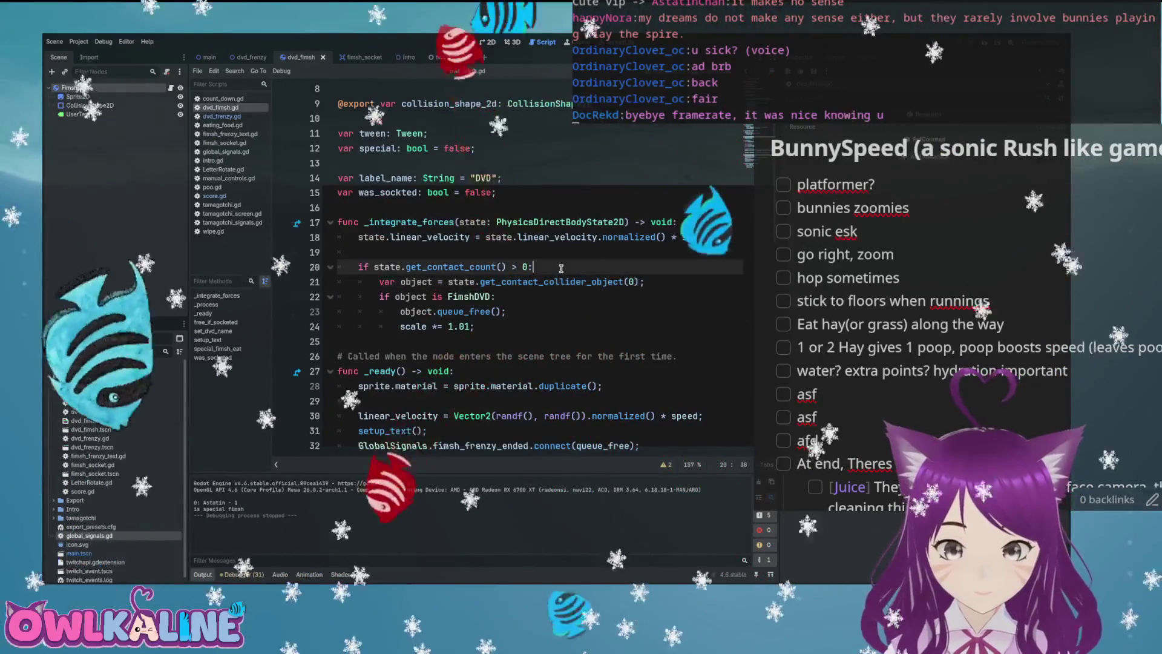
type("print(\"there was a col\")")
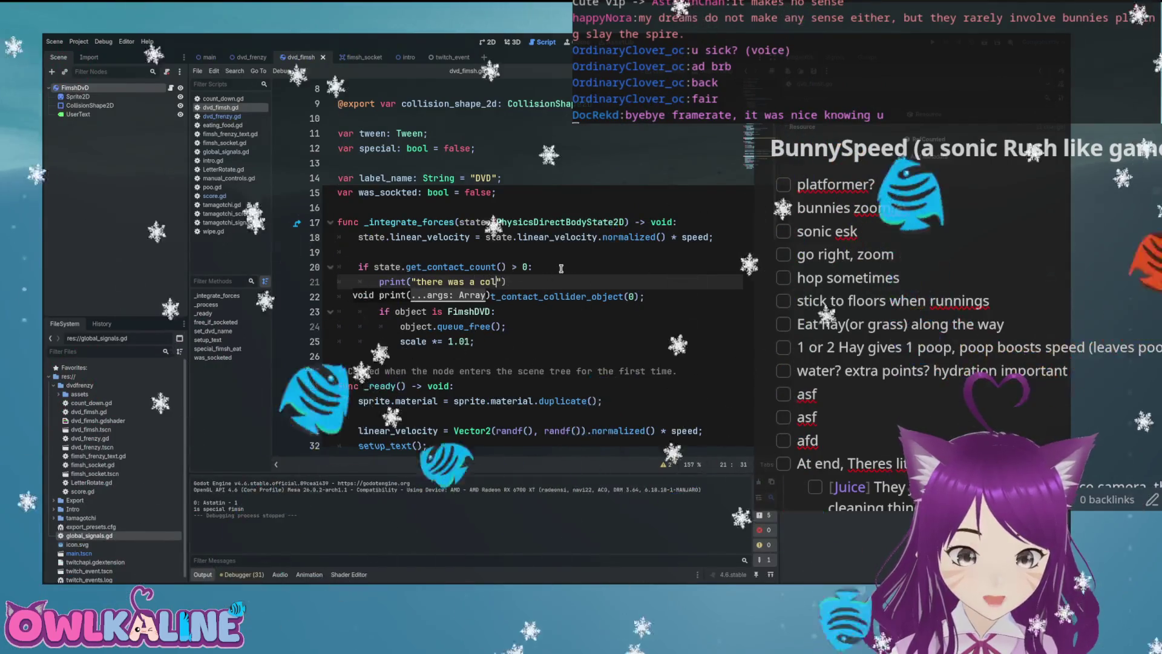
key("Escape")
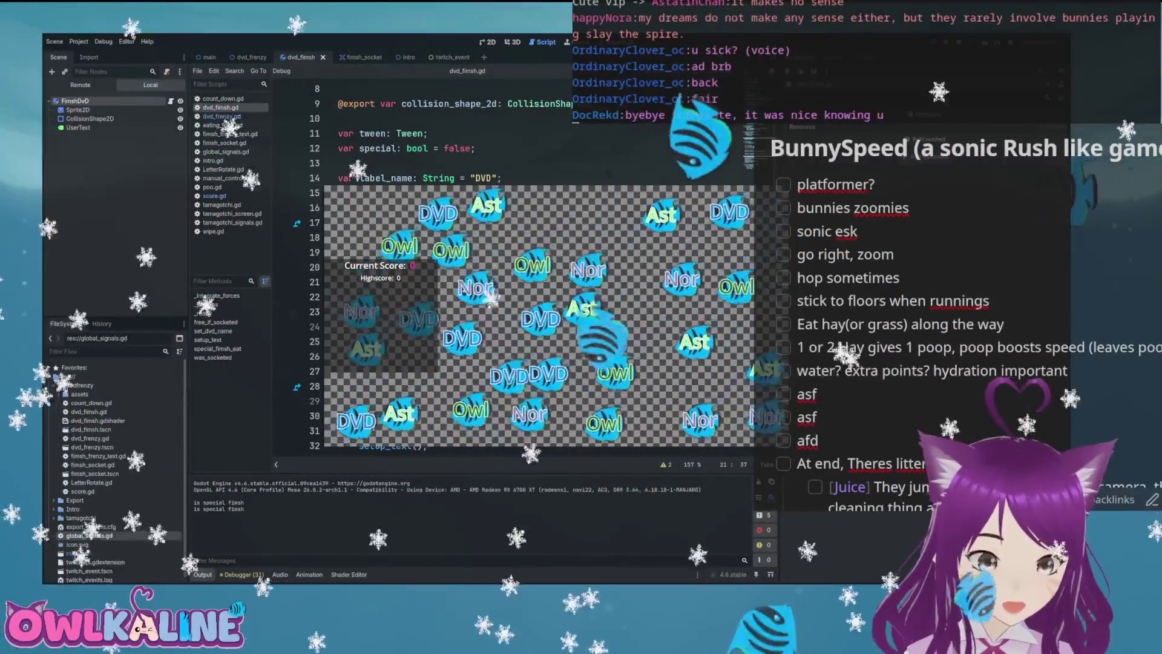
key("F8")
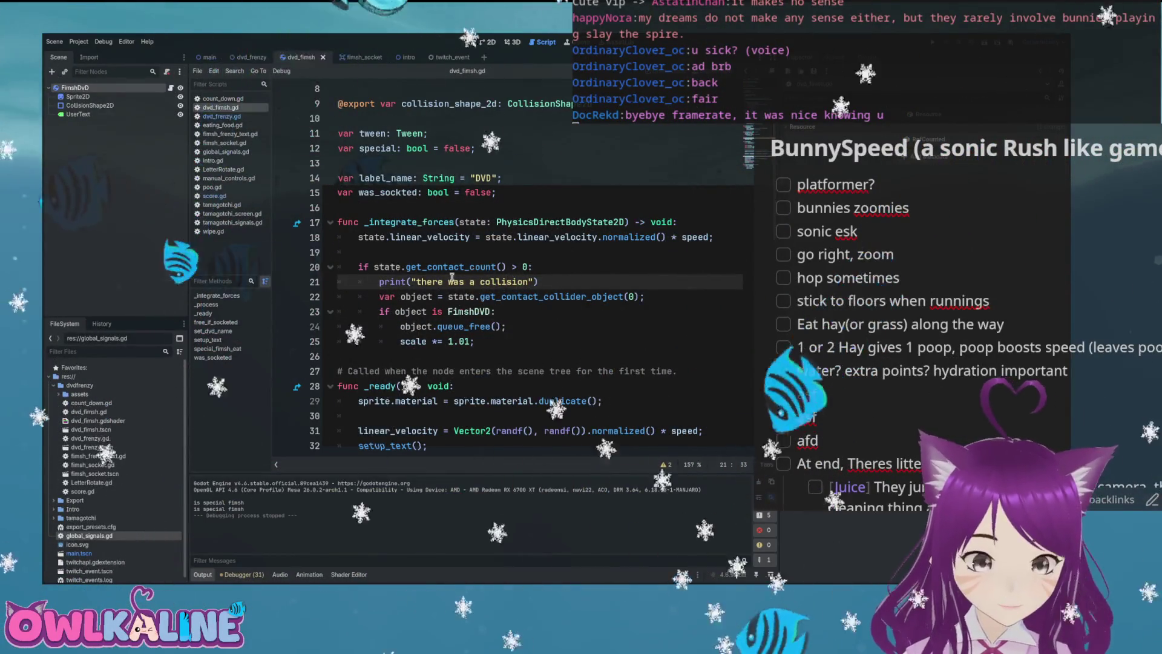
- Select the root FimshDVD body in the scene tree to inspect its physics, then save
mouse_move(430, 270)
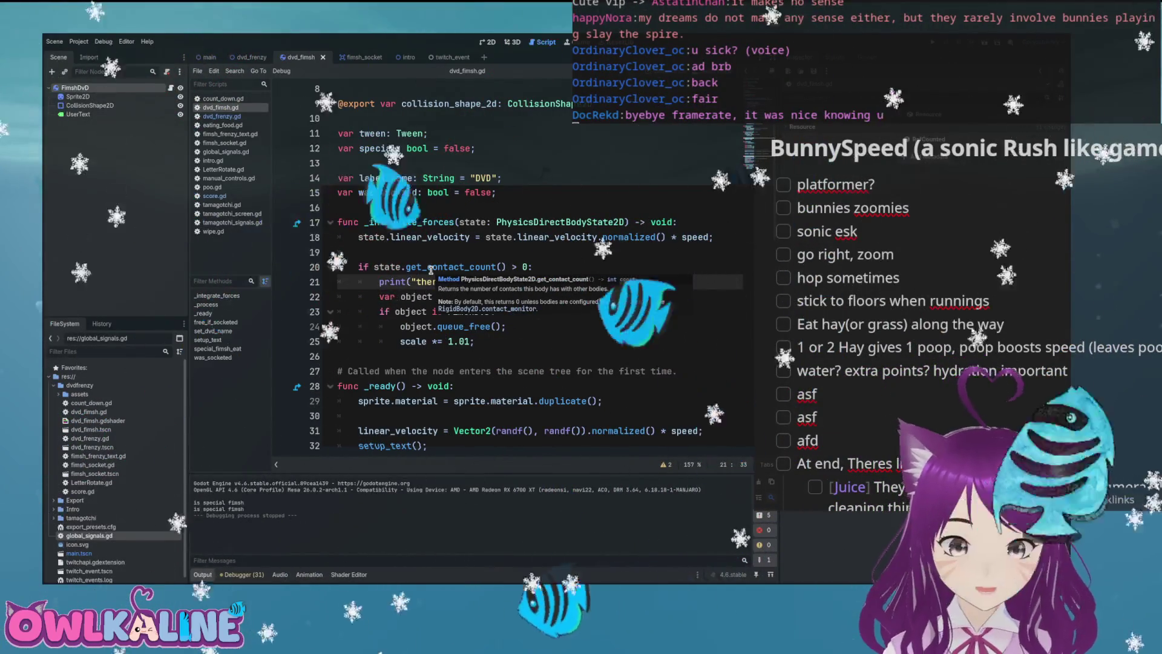
left_click(90, 105)
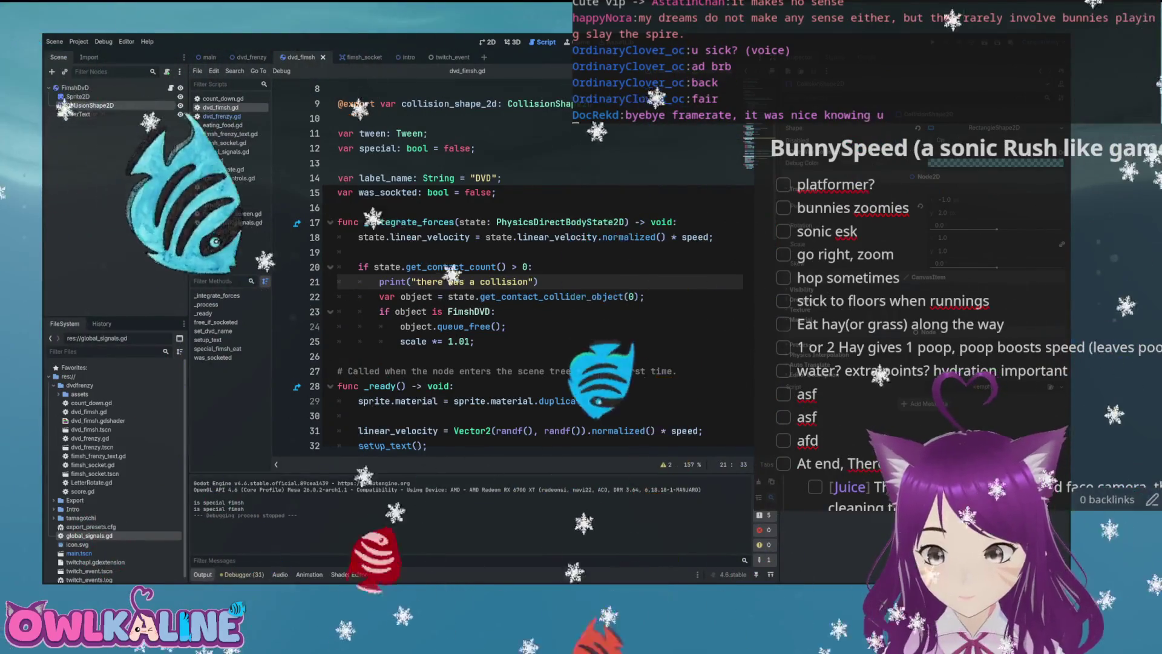
left_click(71, 88)
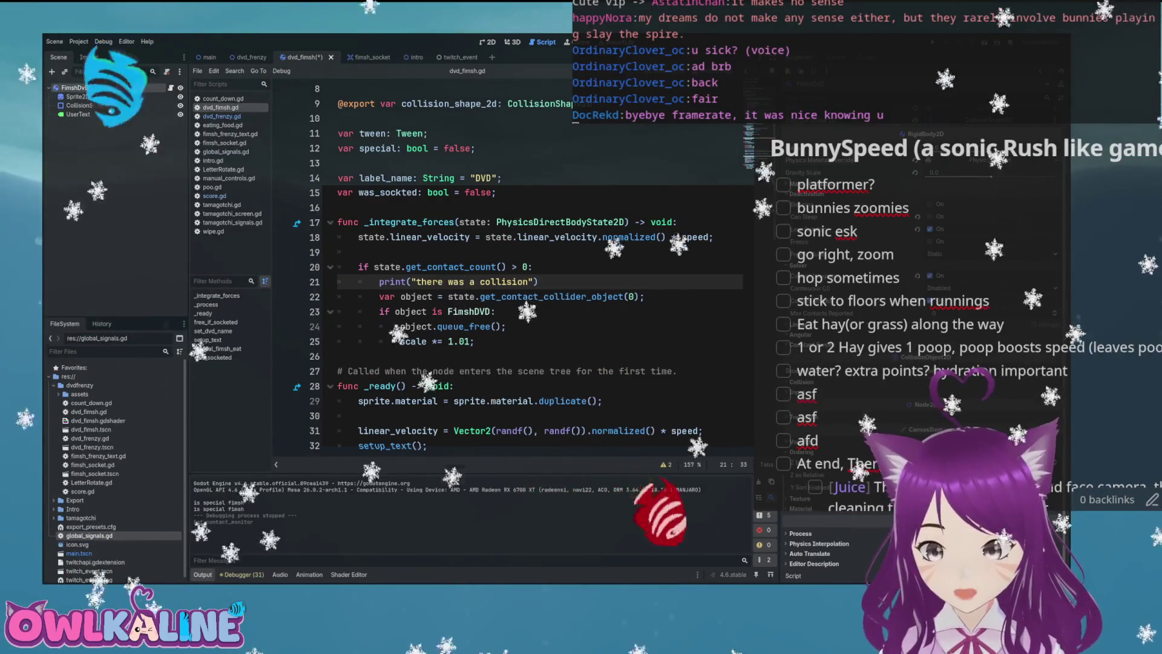
key("ctrl+s")
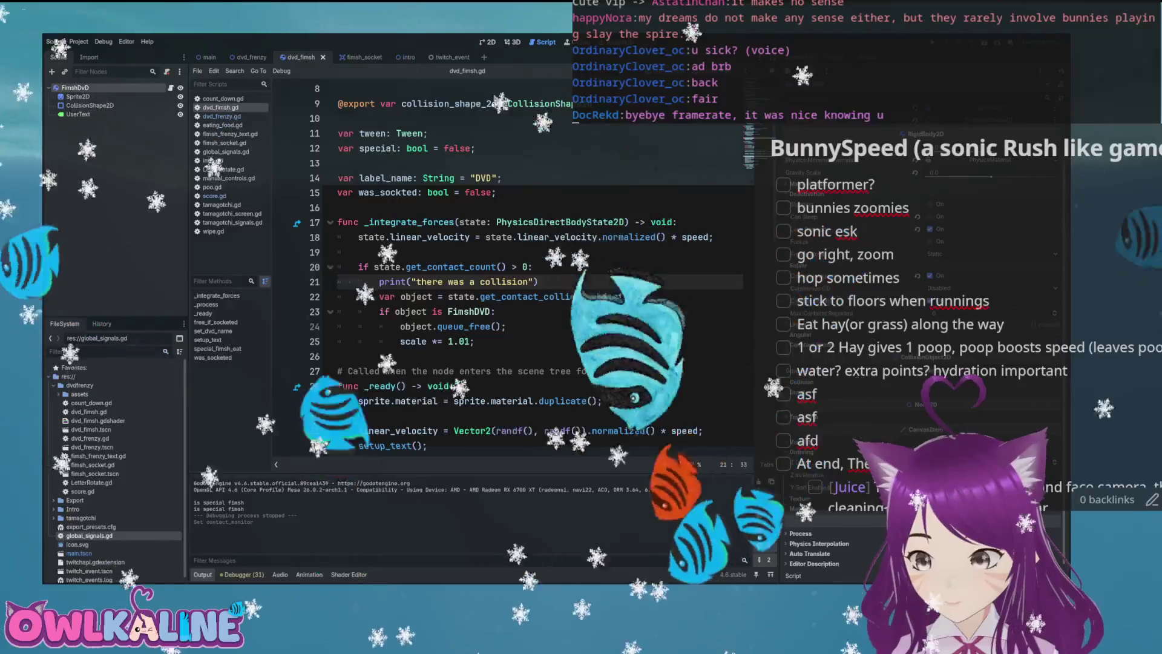
- Save the scene and move to the end of the special-fimsh print line in _ready
key("ctrl+s")
scroll(467, 305, "down", 15)
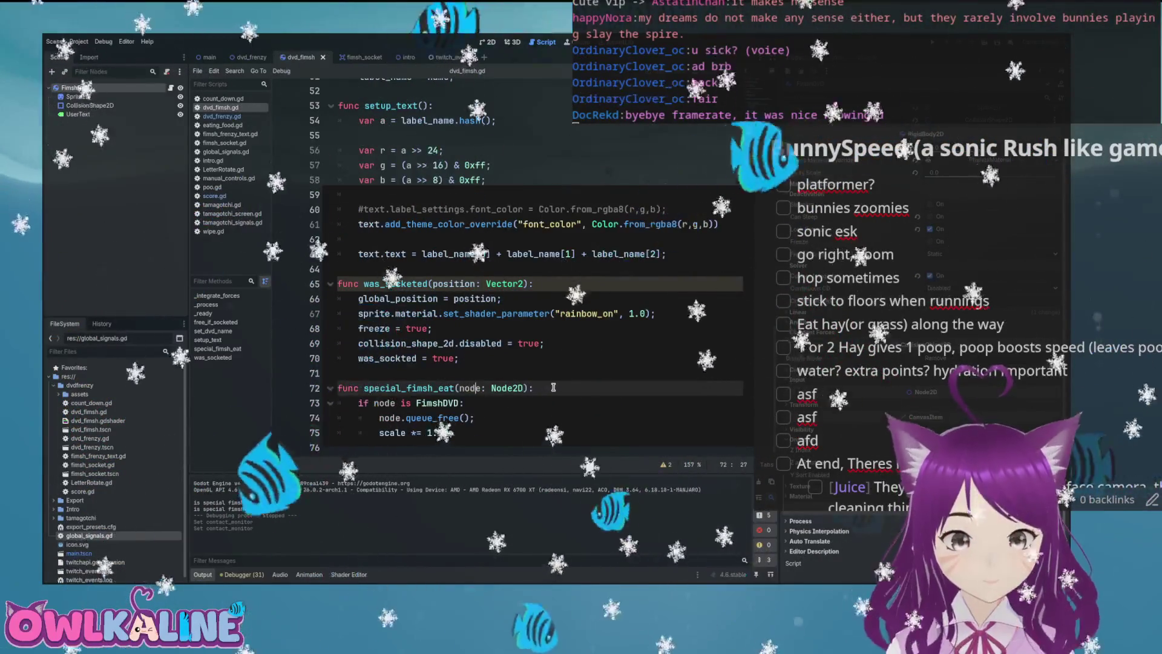
left_click(570, 380)
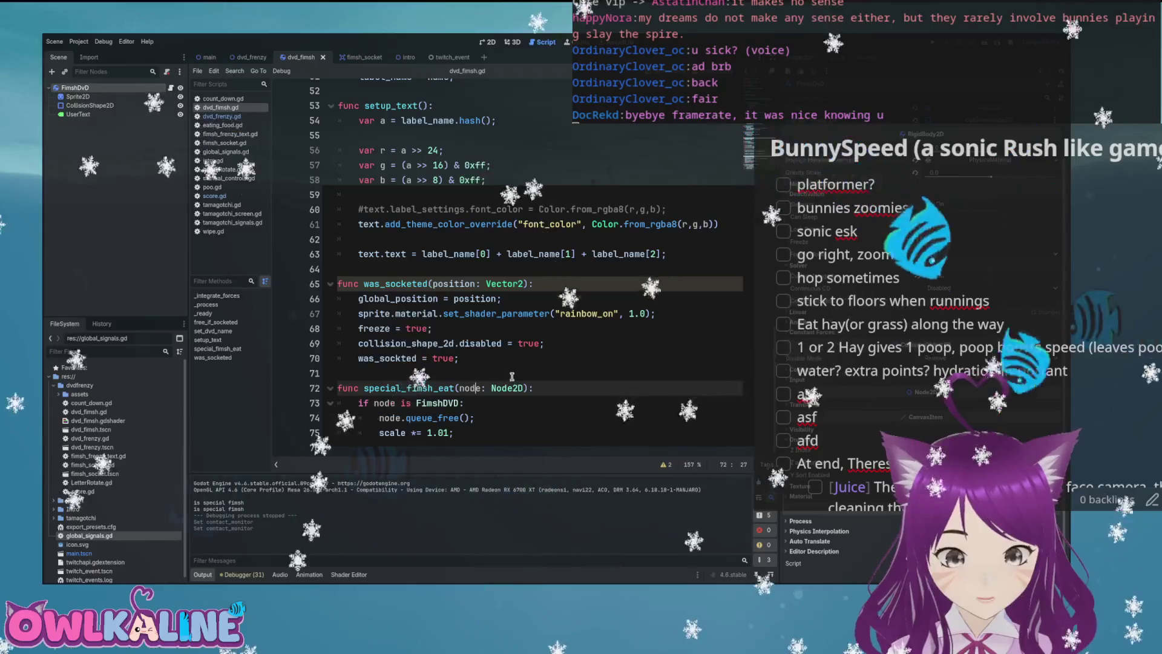
left_click(448, 388)
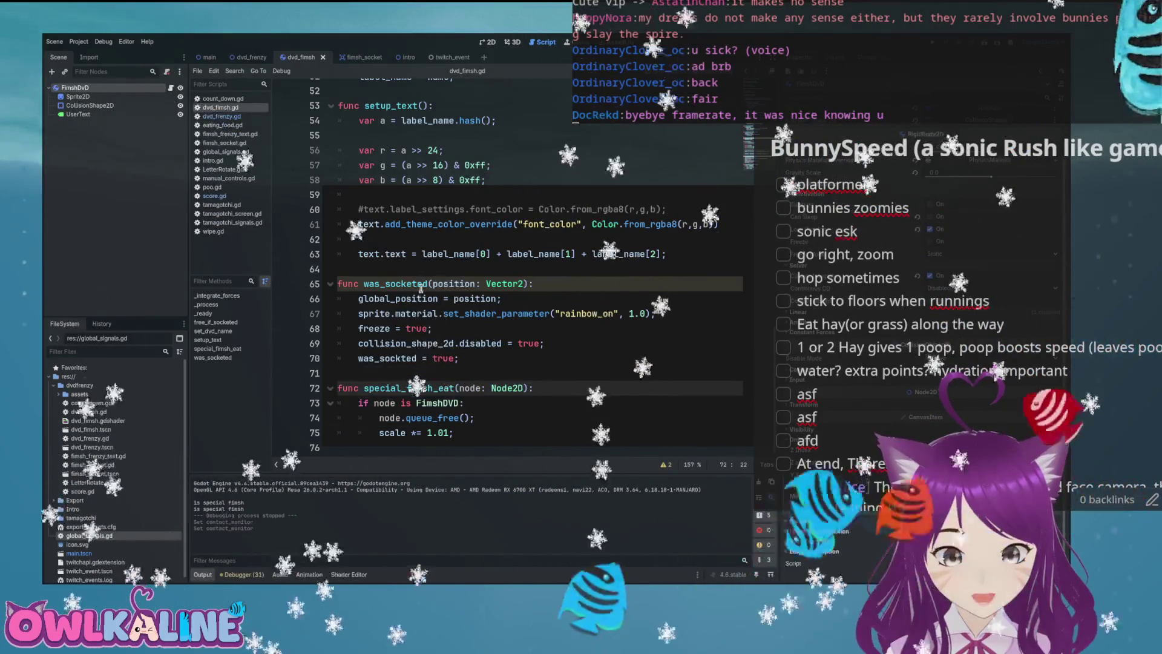
scroll(421, 288, "up", 11)
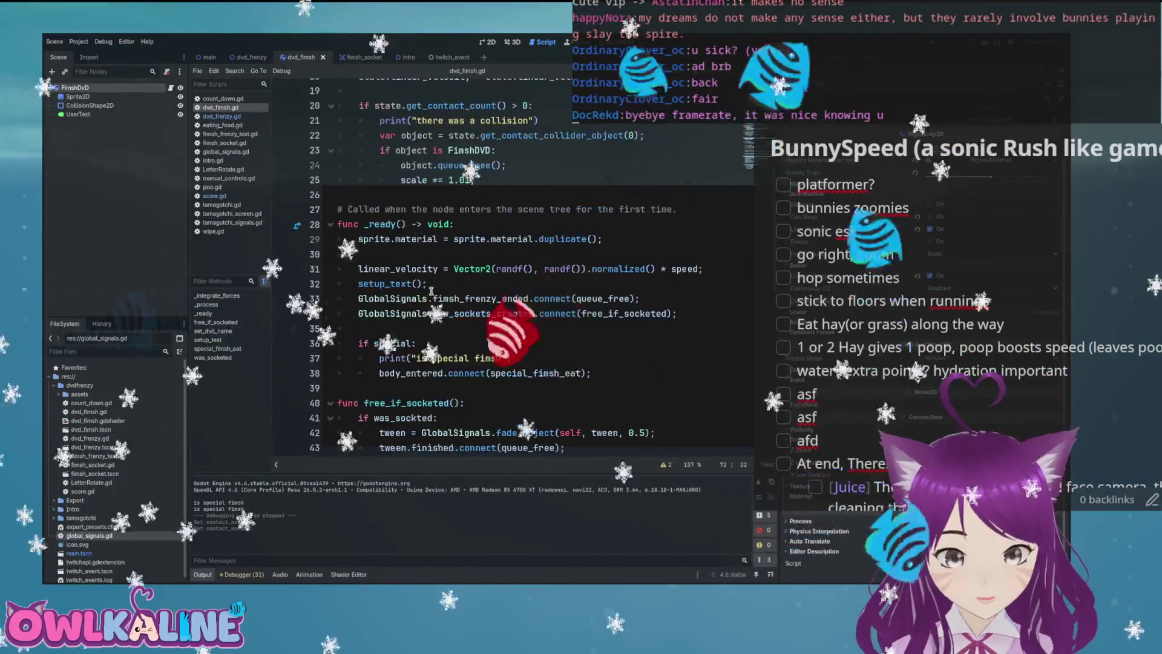
scroll(431, 291, "down", 2)
left_click(610, 283)
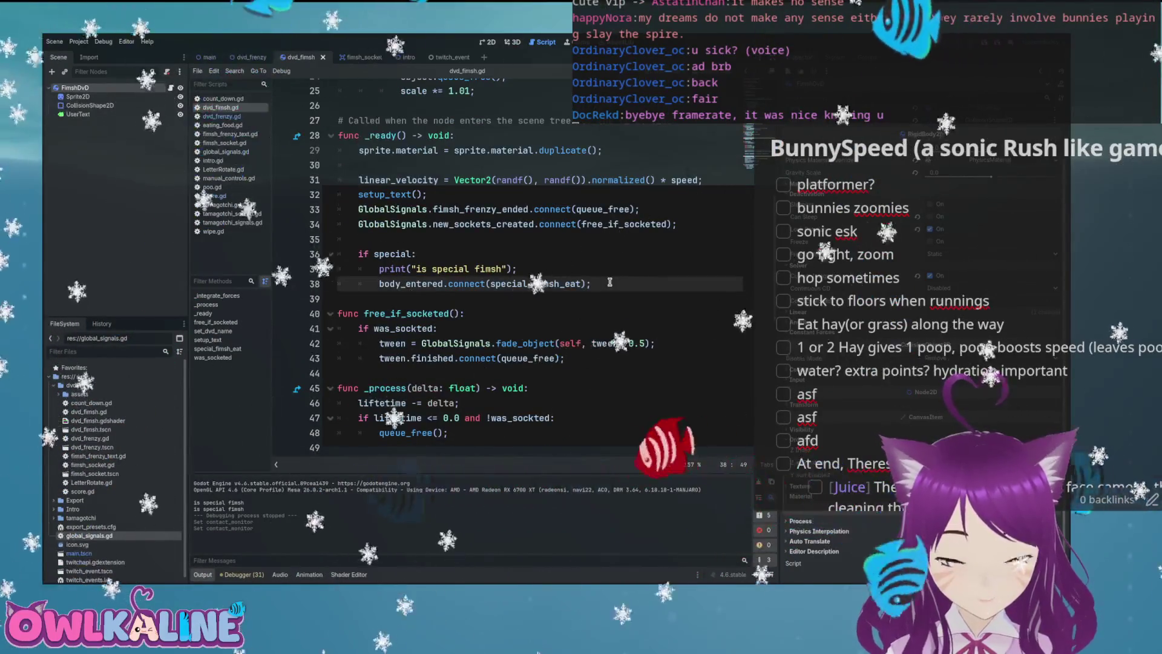
- Add contact_monitor = true; and max_contacts_reported = 2; to the special block
key("Return")
type("co")
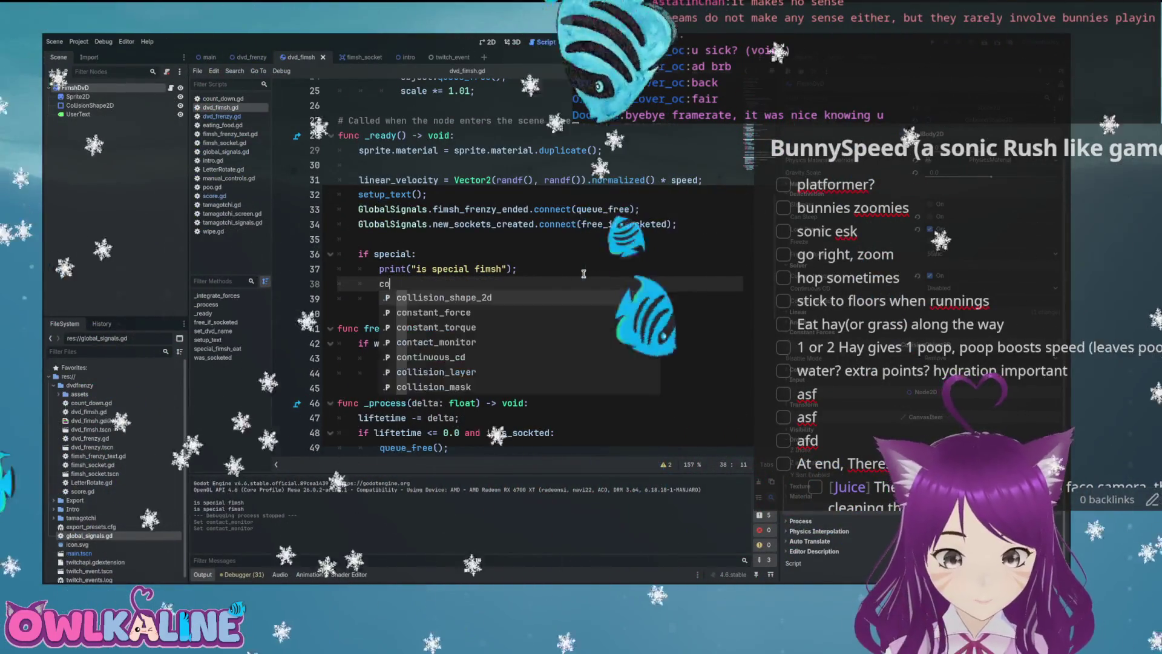
type("ntact_monitor = truel;")
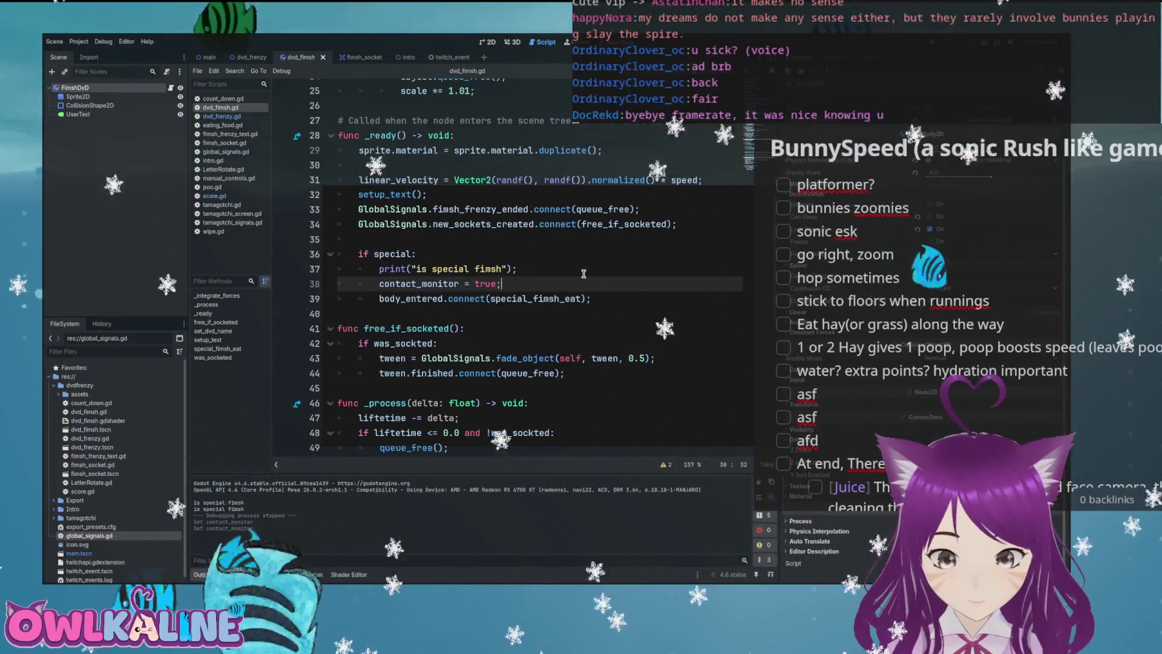
key("BackSpace")
key("BackSpace")
type(";")
key("Return")
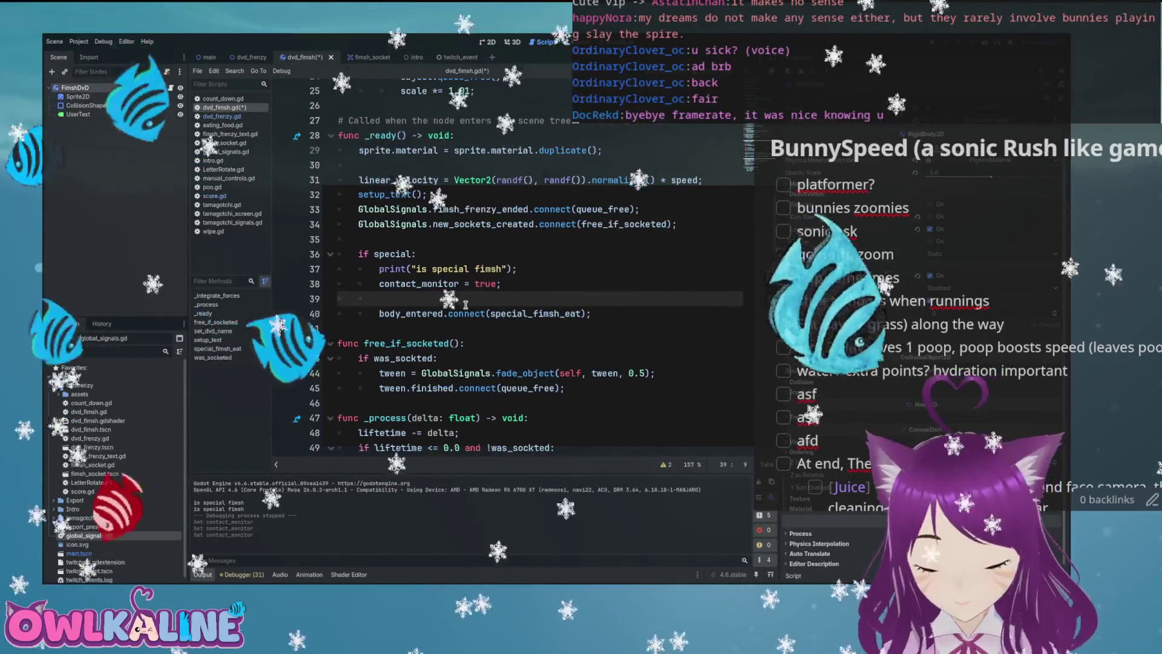
type("max")
key("Return")
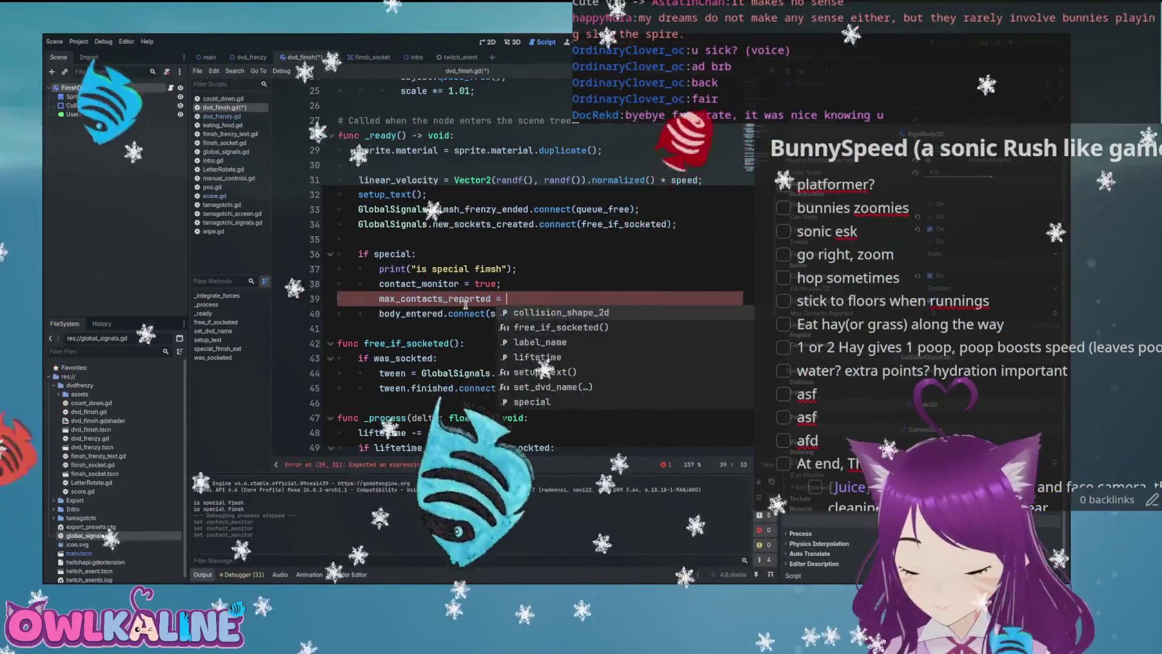
type("2")
key("BackSpace")
key("BackSpace")
type(";")
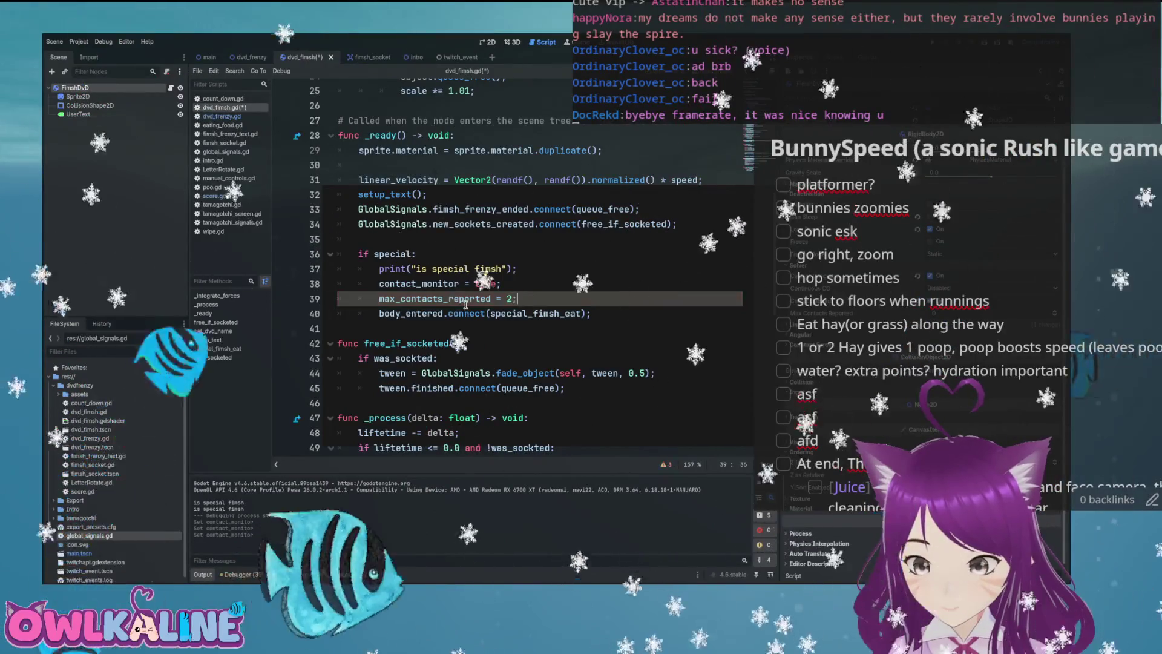
- Save the script and run the game to test collisions
key("ctrl+s")
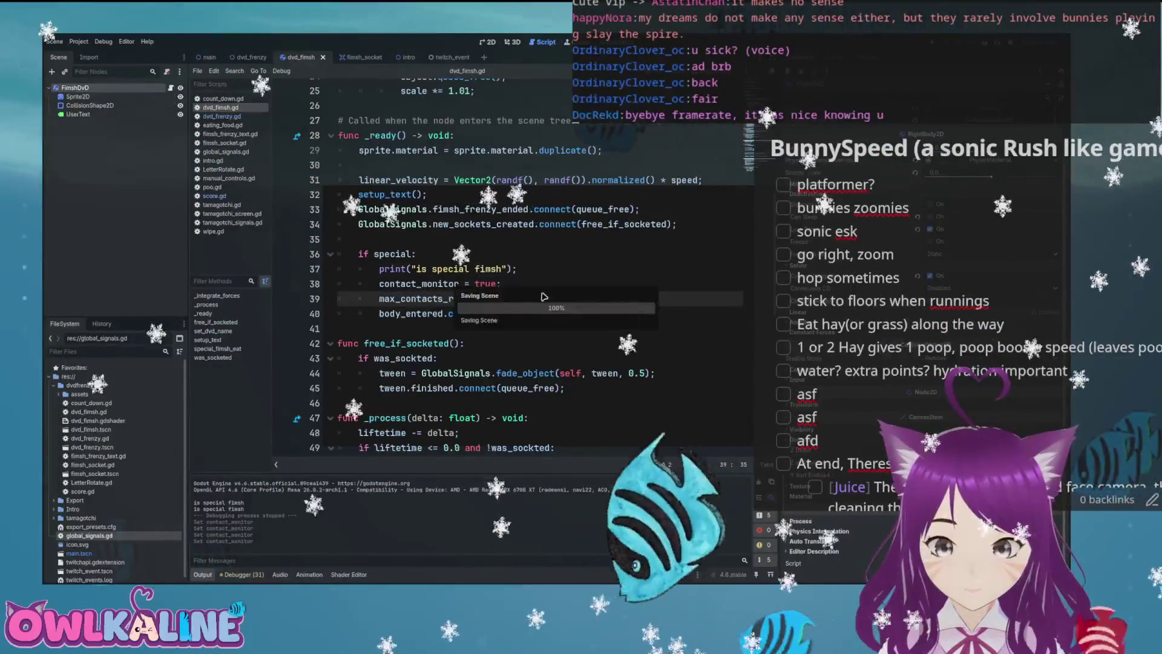
scroll(512, 309, "up", 6)
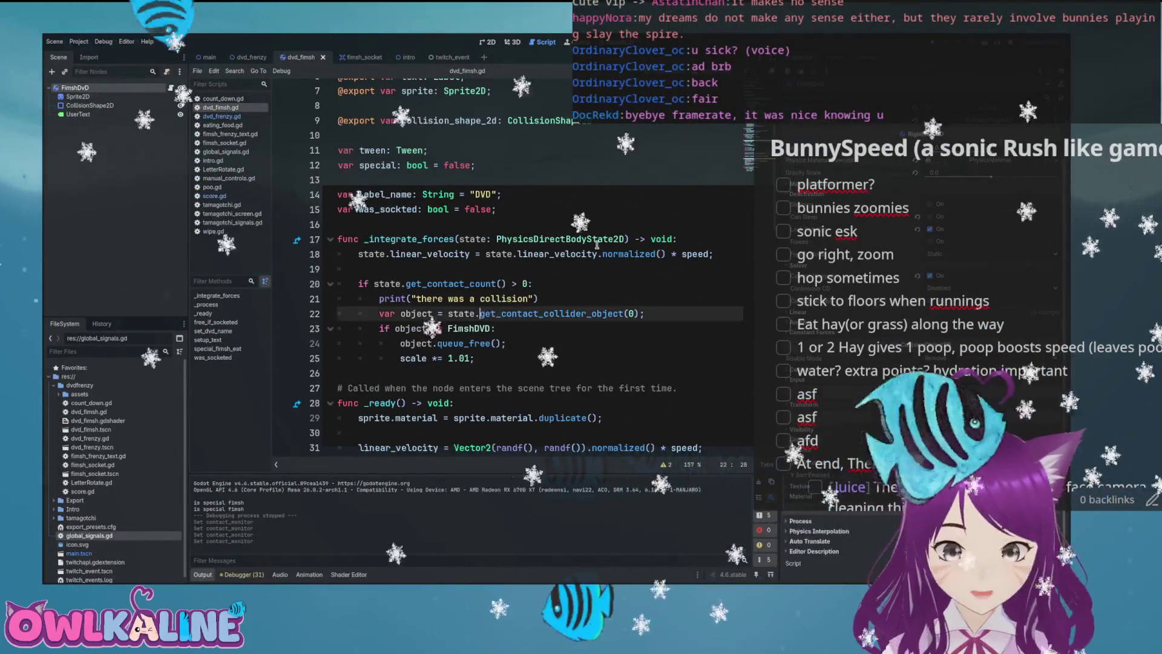
key("F5")
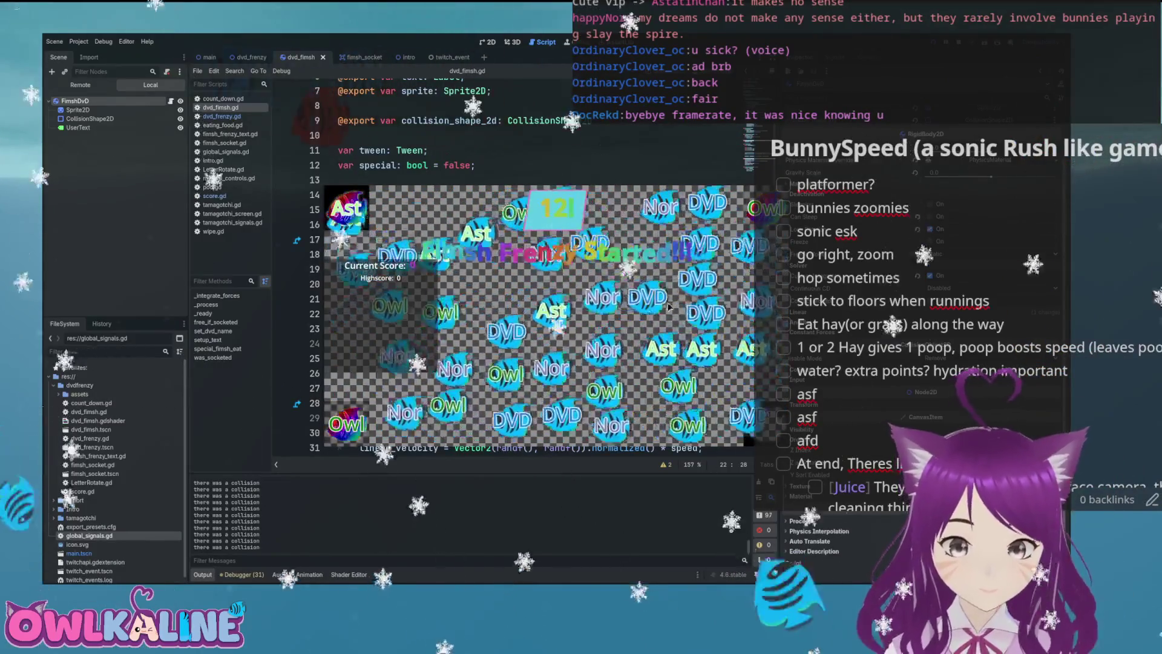
- Stop the game, then go to the 1.01 growth factor below the FimshDVD check
key("F8")
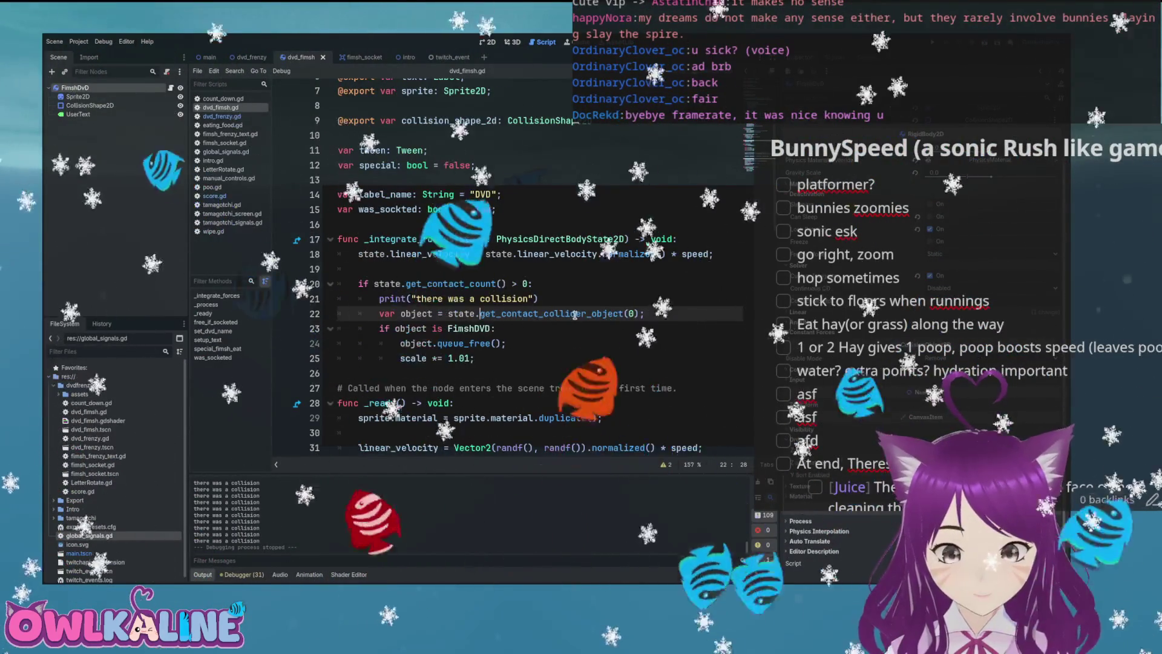
left_click(527, 328)
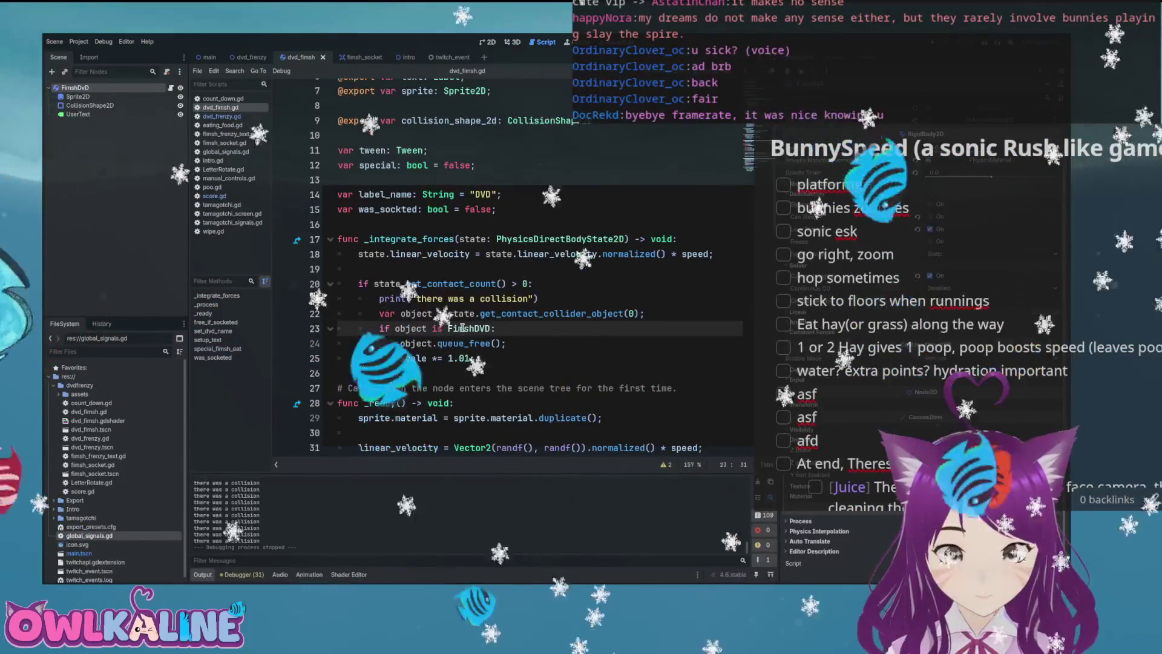
left_click(463, 358)
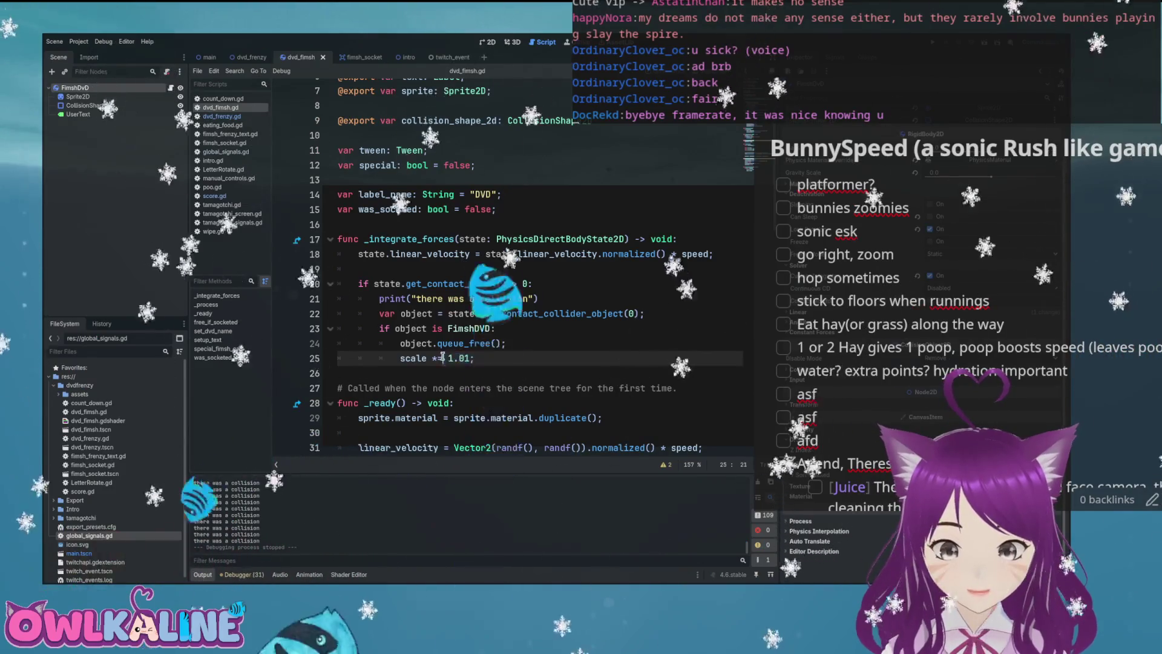
- Change the growth to scale *= 2.0, then run and stop the game
double_click(459, 358)
type("2.0")
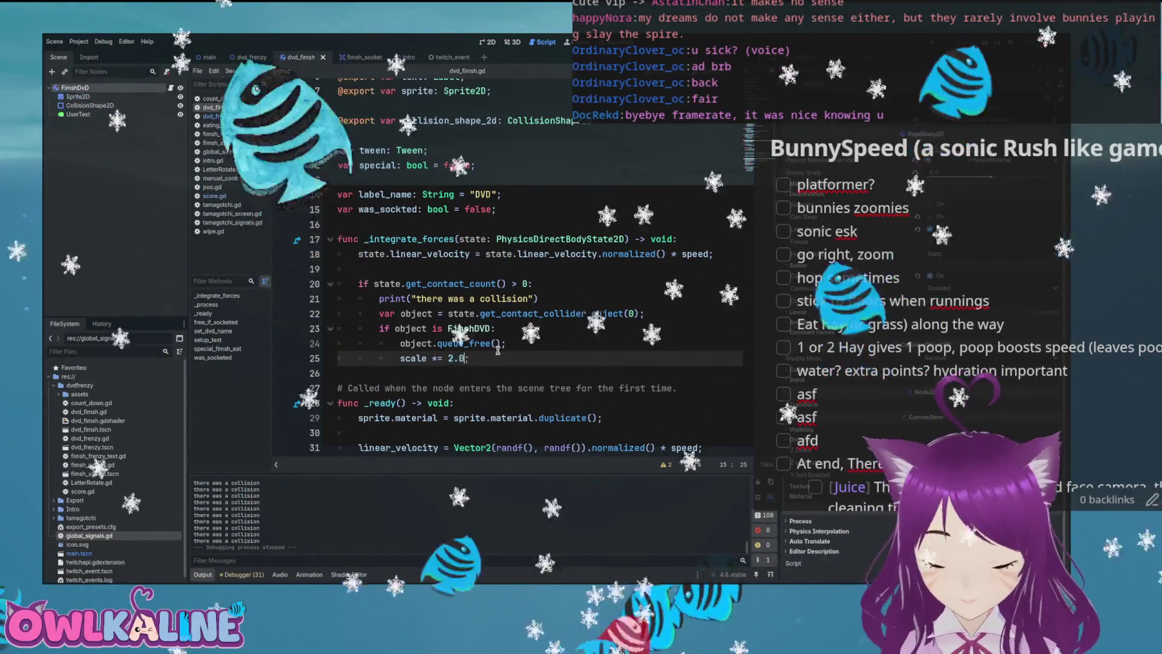
key("F5")
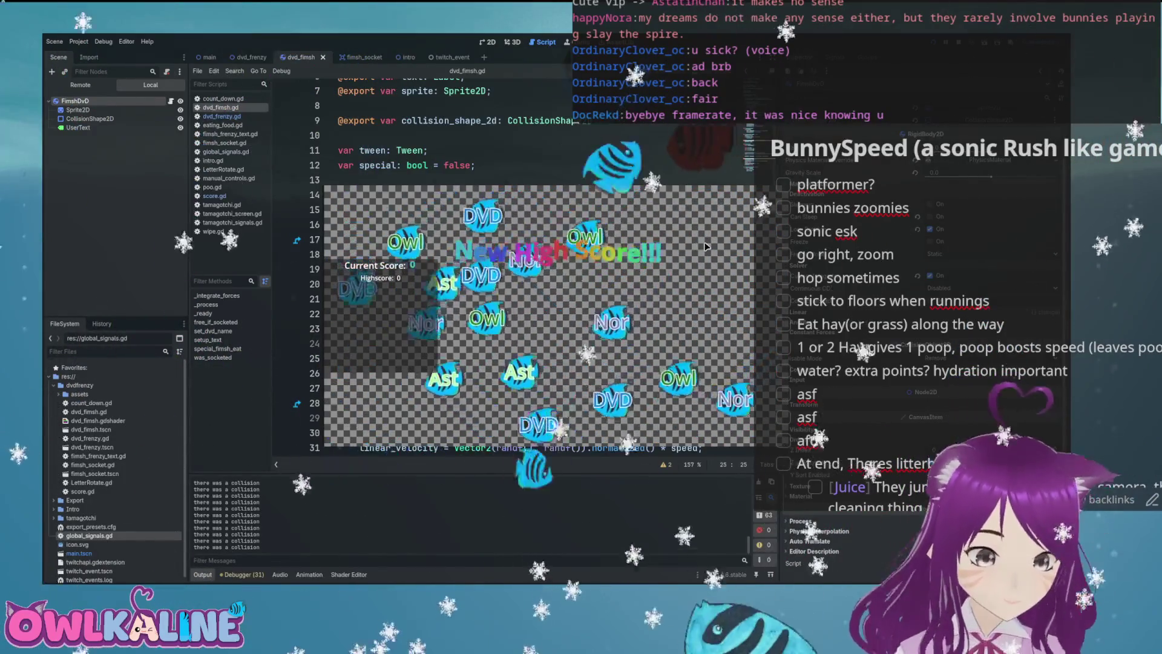
key("F8")
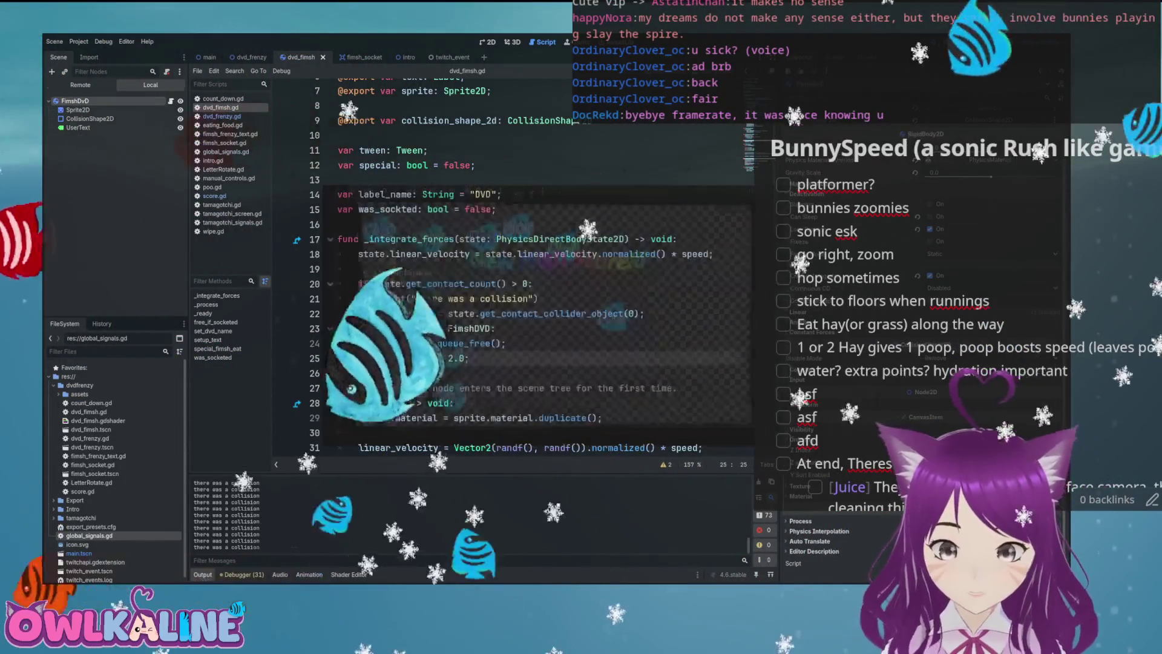
- Check the DVD scene in the 2D view, then return to the contact-count line in the script
mouse_move(410, 357)
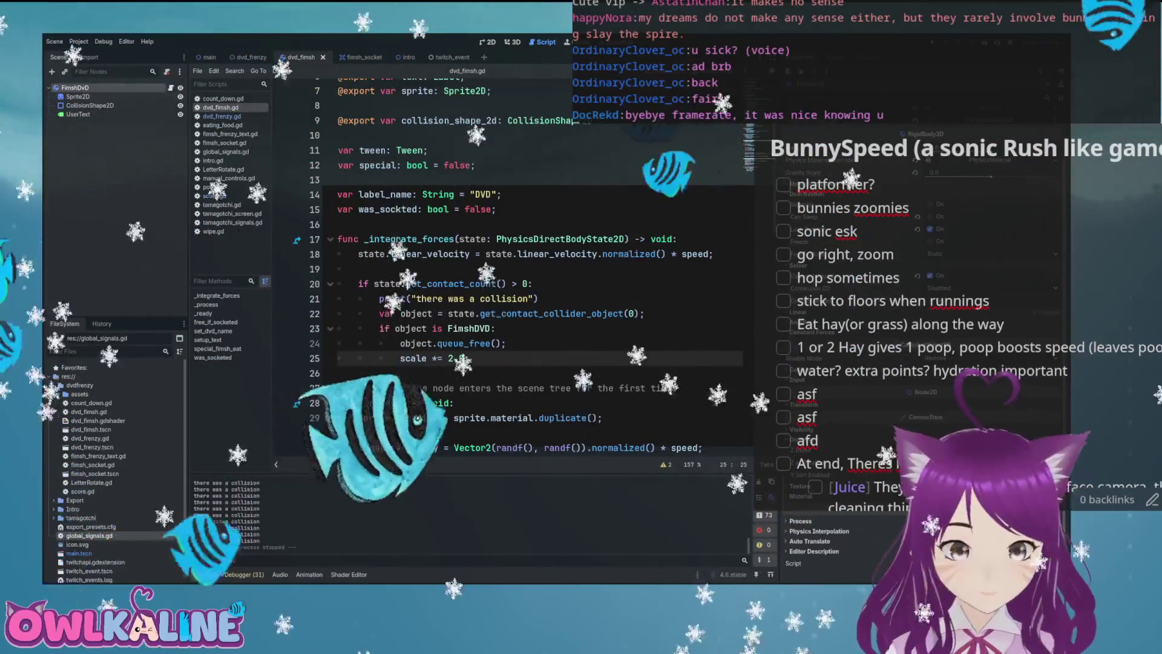
key("ctrl+F1")
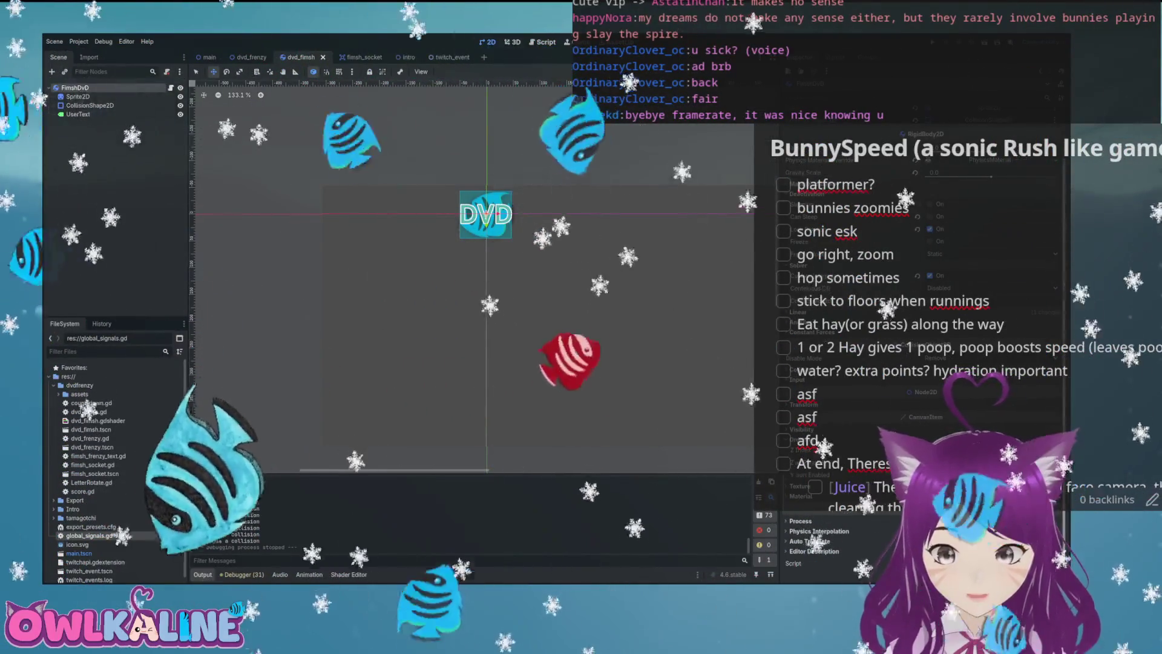
scroll(923, 333, "up", 5)
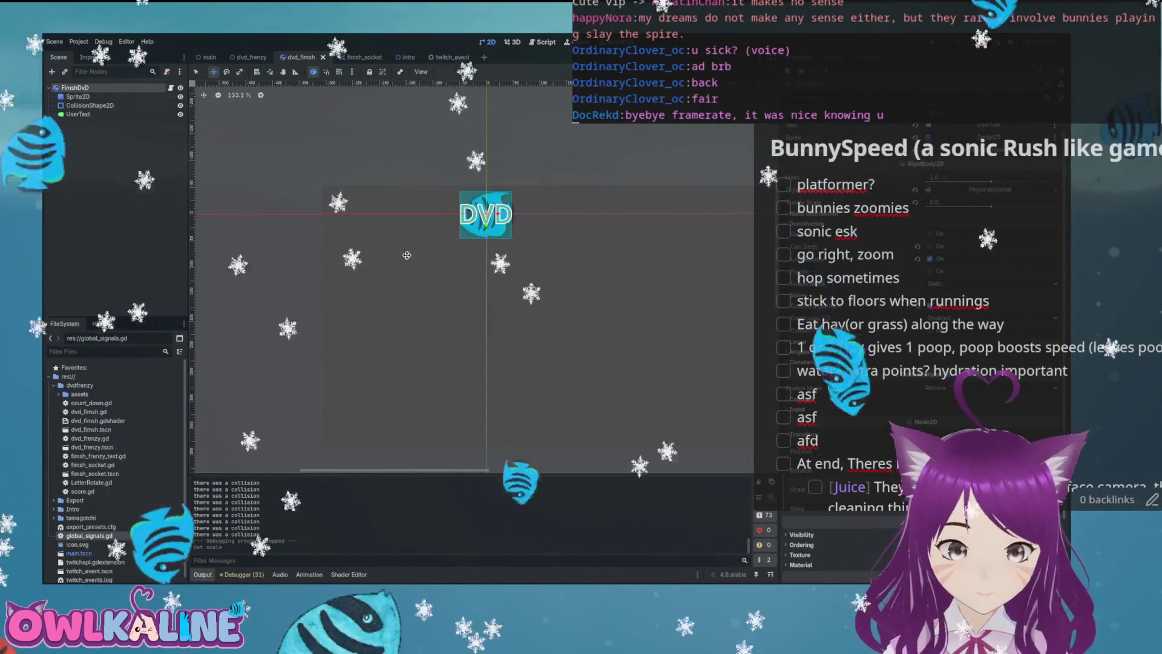
key("ctrl+F3")
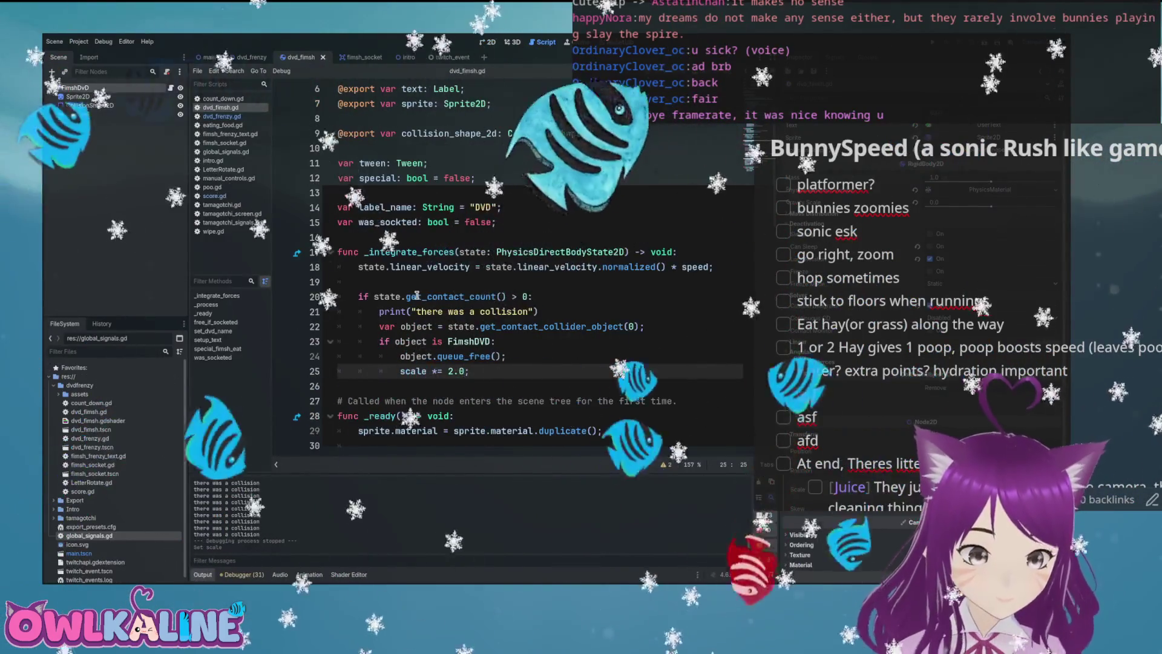
left_click(416, 295)
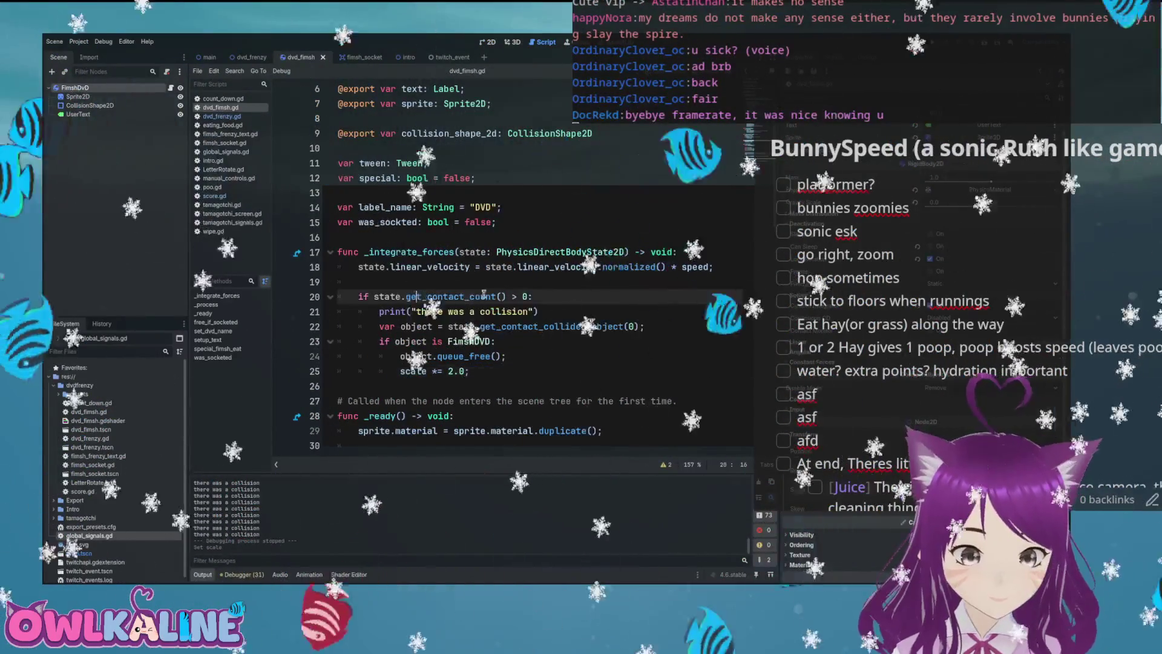
- Prefix the old collision-and-grow lines from line 20 with #, then move into special_fimsh_eat
scroll(506, 295, "down", 9)
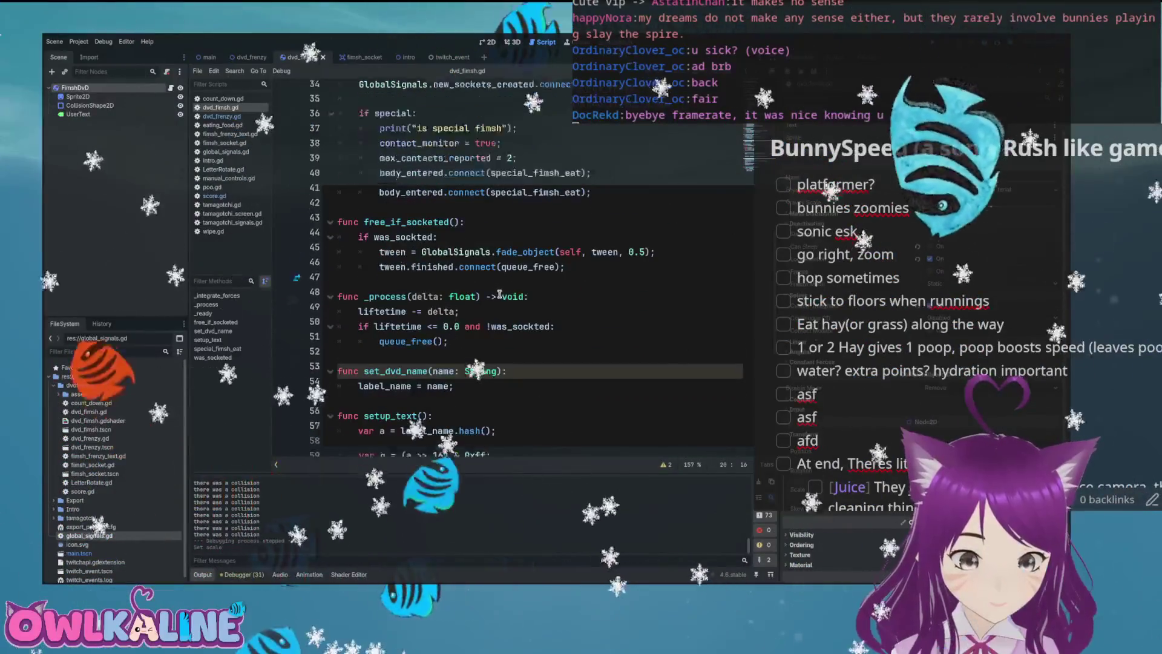
scroll(503, 296, "up", 6)
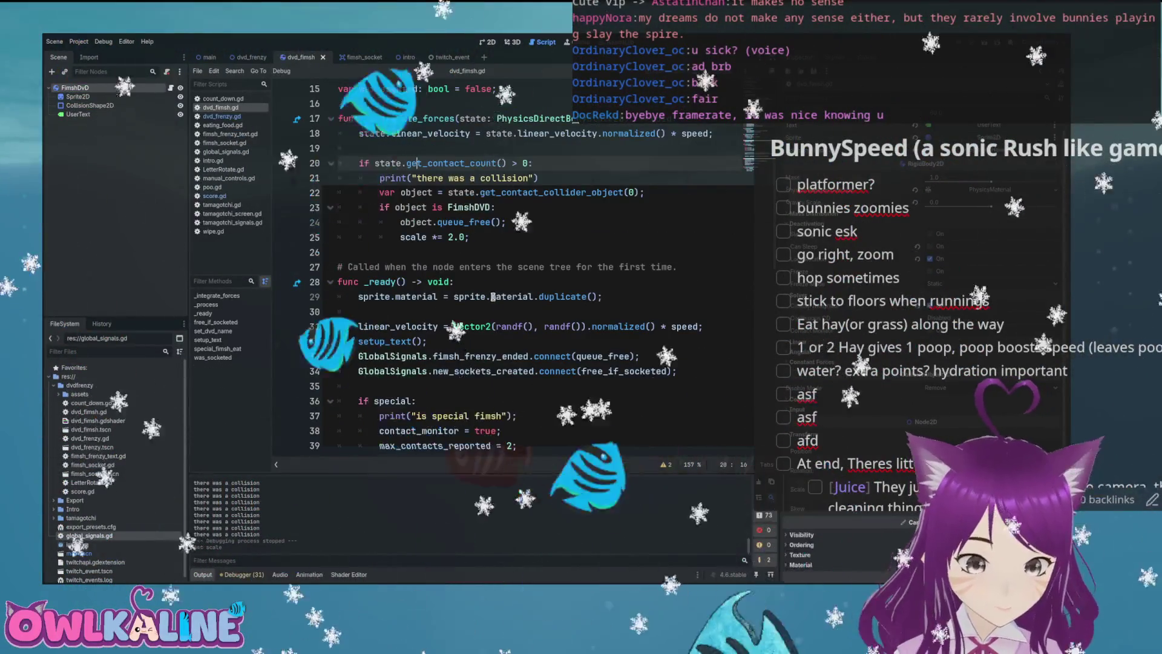
scroll(491, 296, "up", 2)
left_click(355, 250)
type("#")
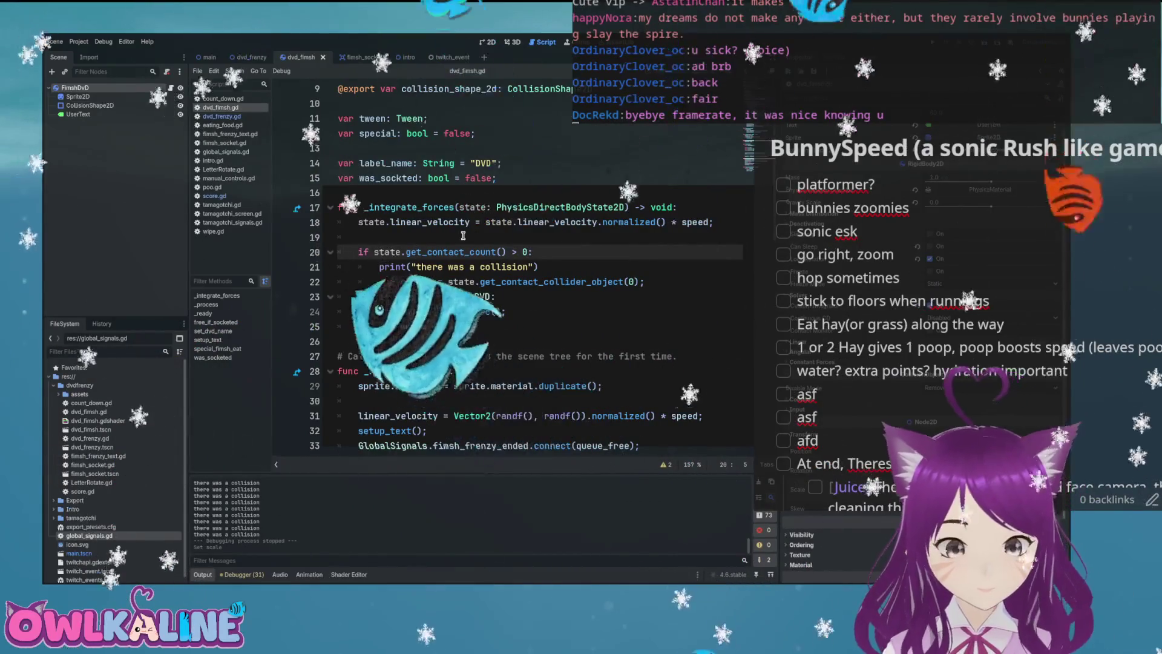
type("#")
key("Down")
type("#")
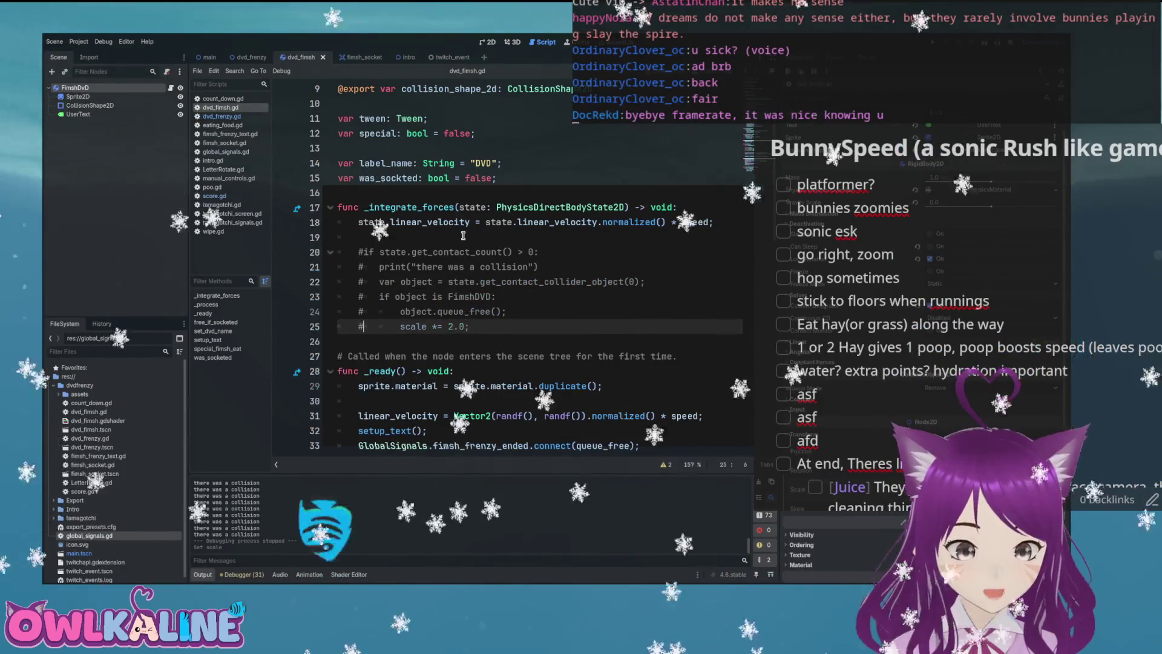
scroll(471, 260, "down", 5)
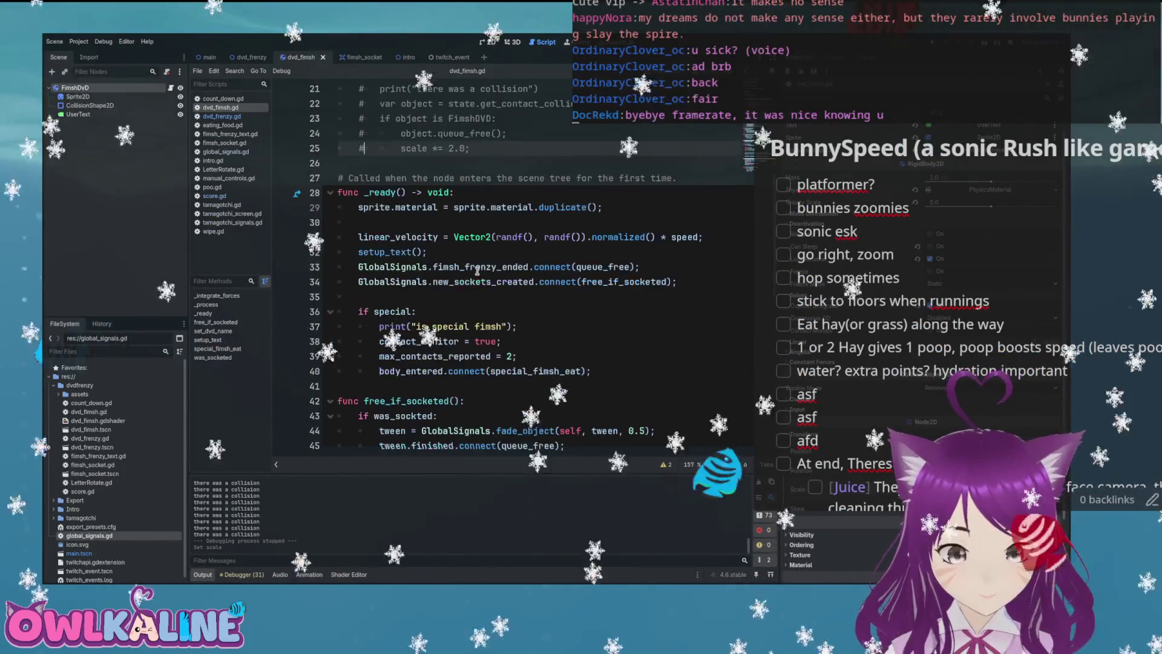
scroll(455, 310, "down", 10)
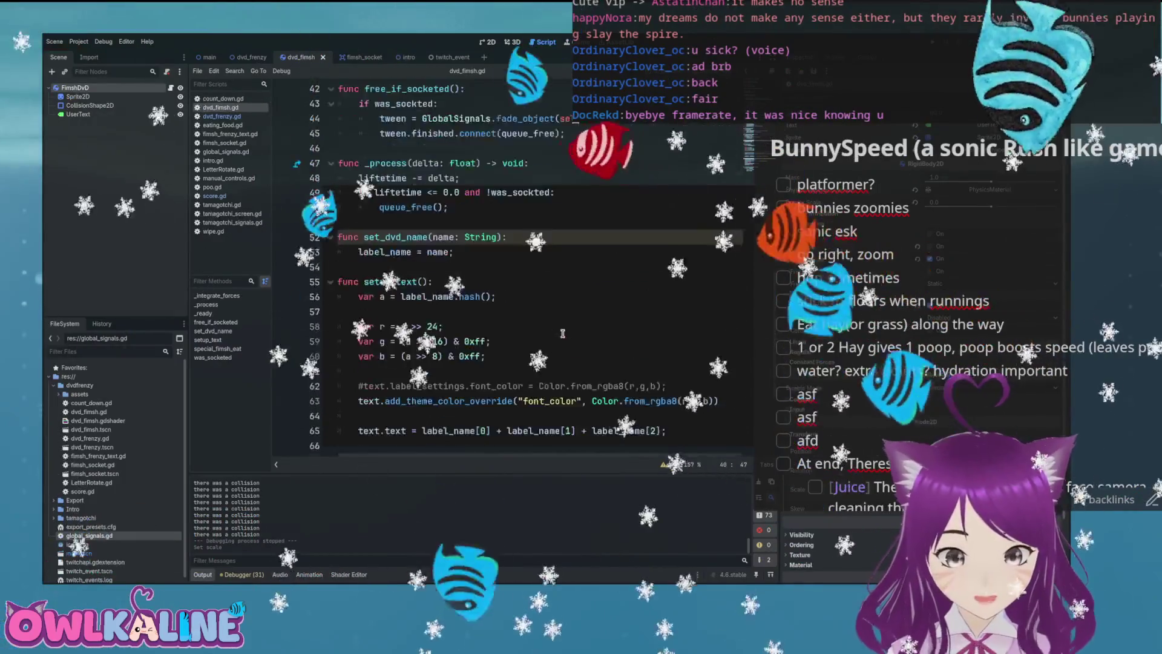
left_click(555, 389)
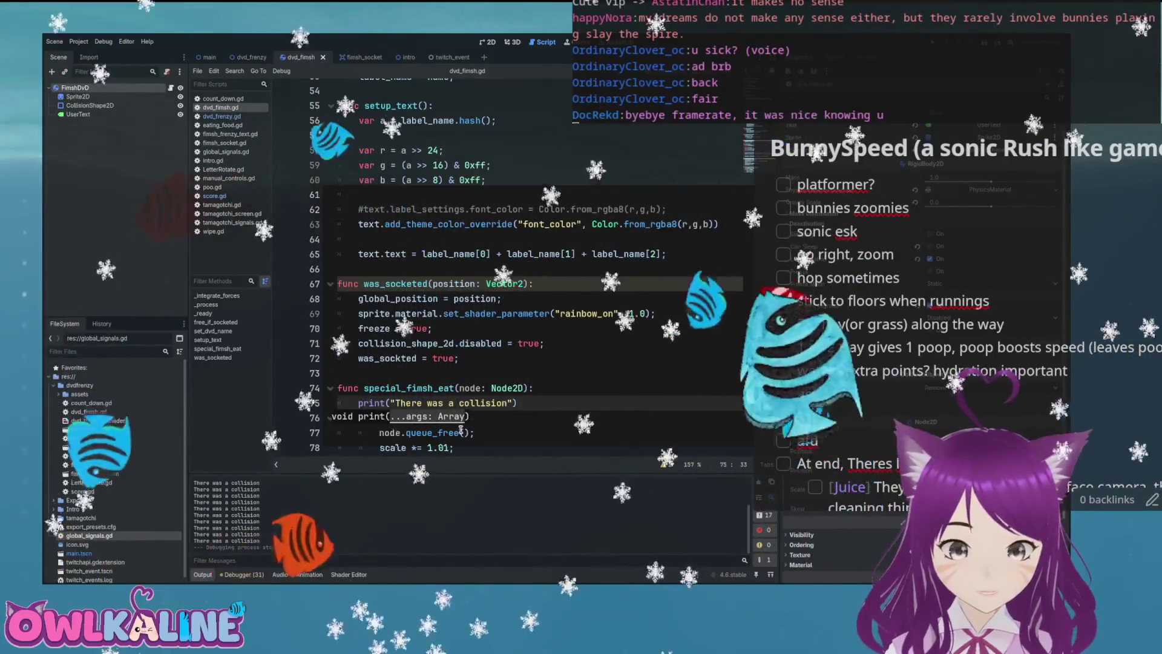
- Change line 78's multiplier from 1.01 to 2.01, then run and stop the game
left_click(433, 447)
key("BackSpace")
type("2")
key("F5")
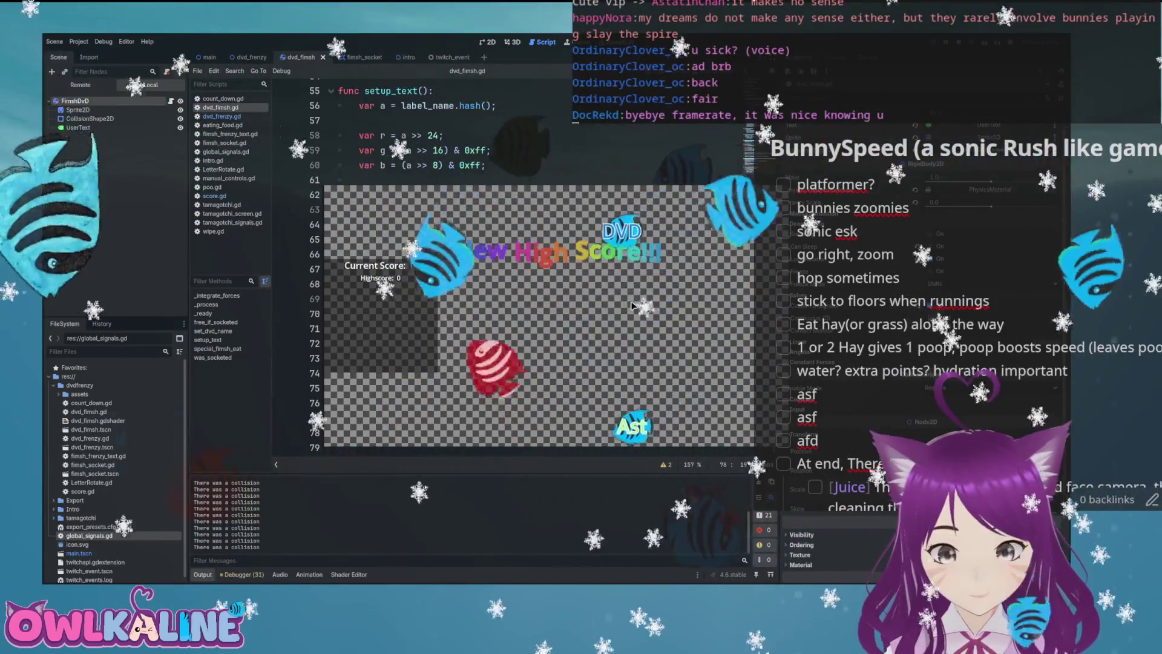
key("F8")
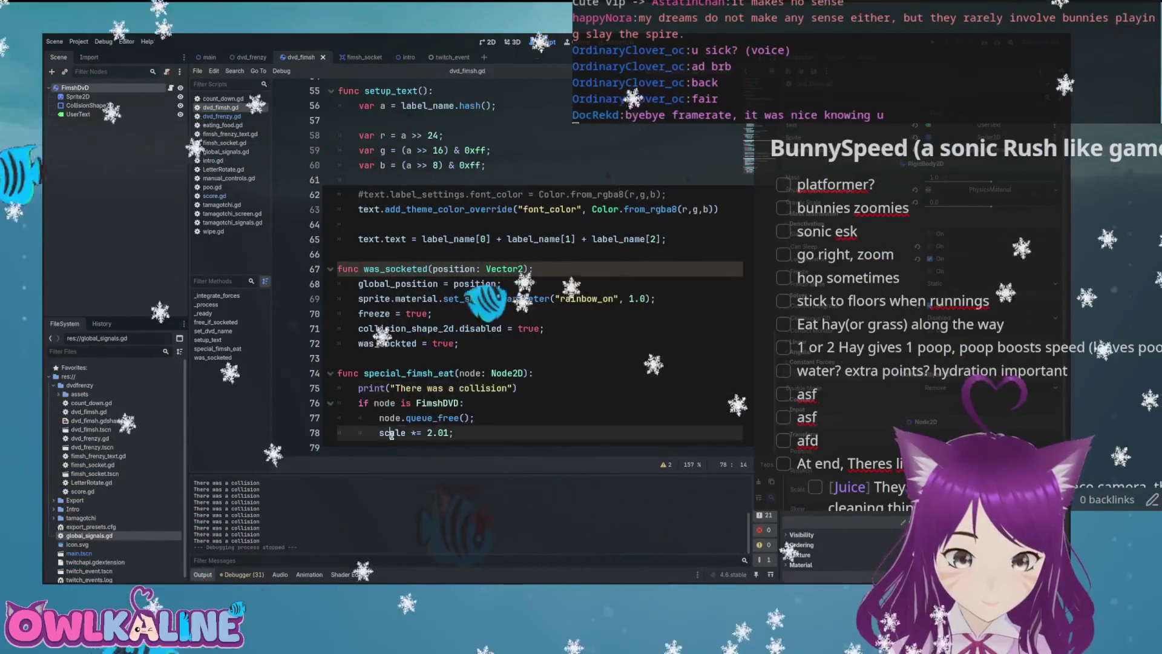
scroll(424, 417, "up", 6)
scroll(502, 395, "up", 2)
scroll(513, 393, "up", 1)
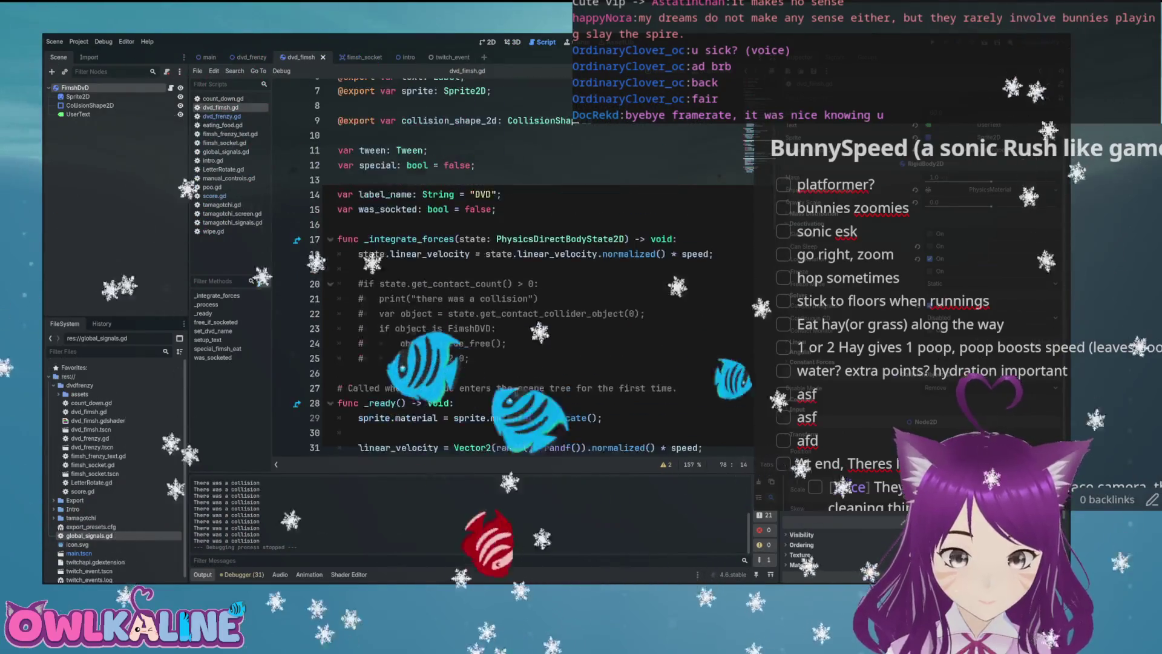
scroll(524, 388, "up", 2)
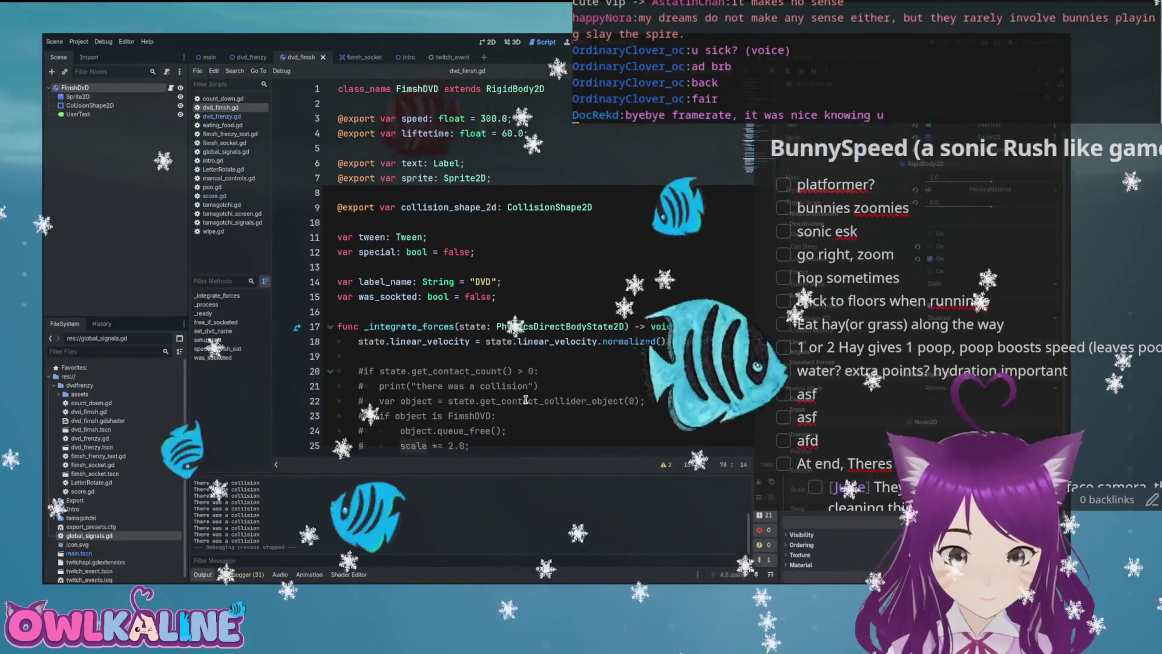
scroll(533, 395, "down", 14)
scroll(526, 399, "down", 4)
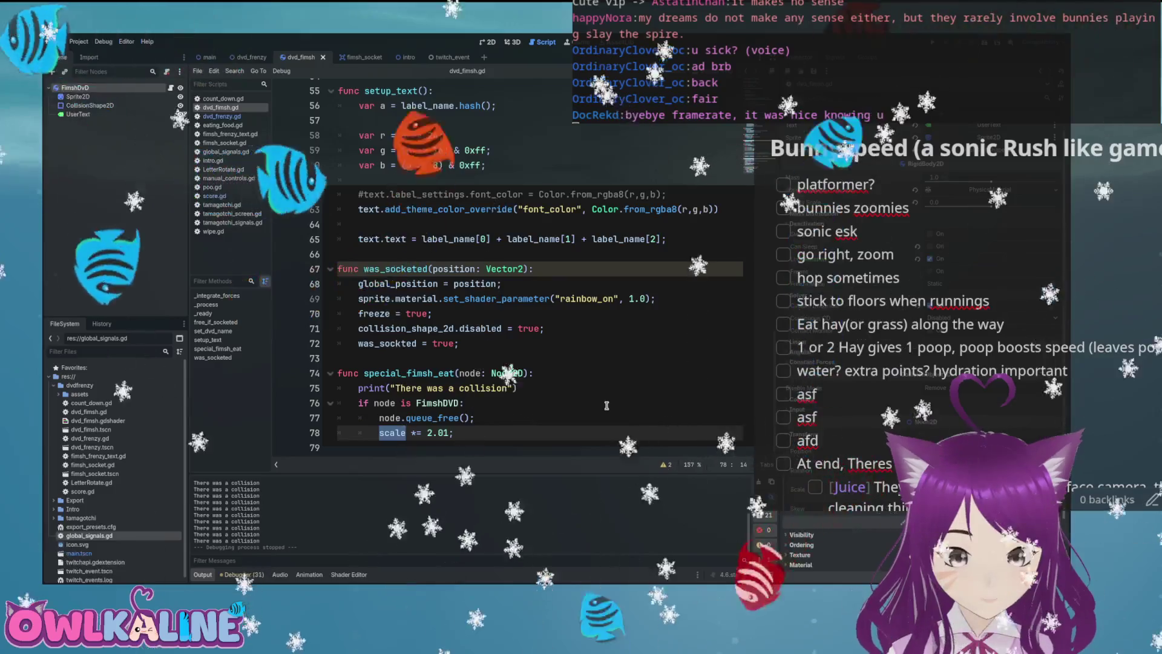
scroll(606, 405, "up", 2)
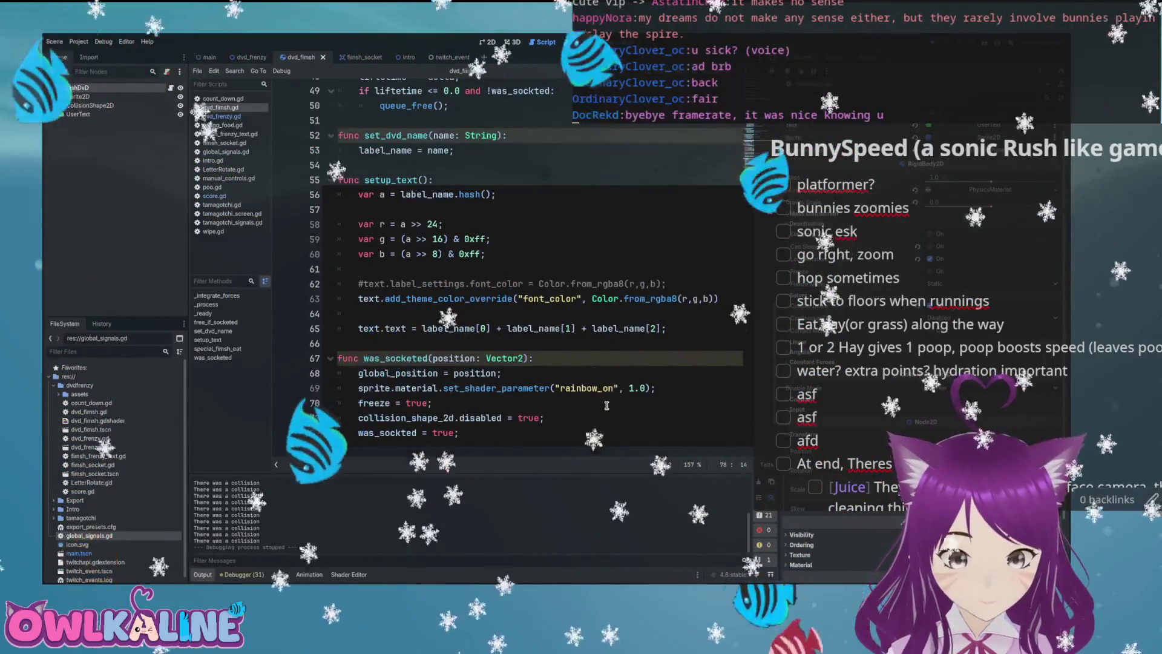
scroll(607, 405, "up", 3)
scroll(607, 405, "up", 1)
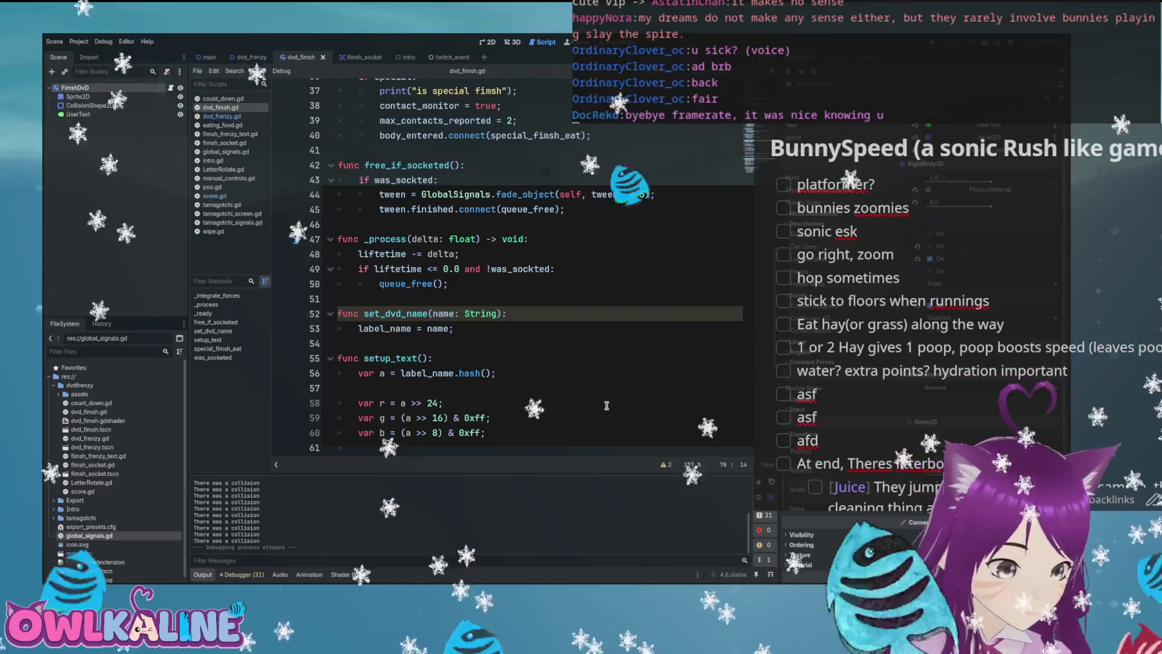
scroll(606, 405, "up", 3)
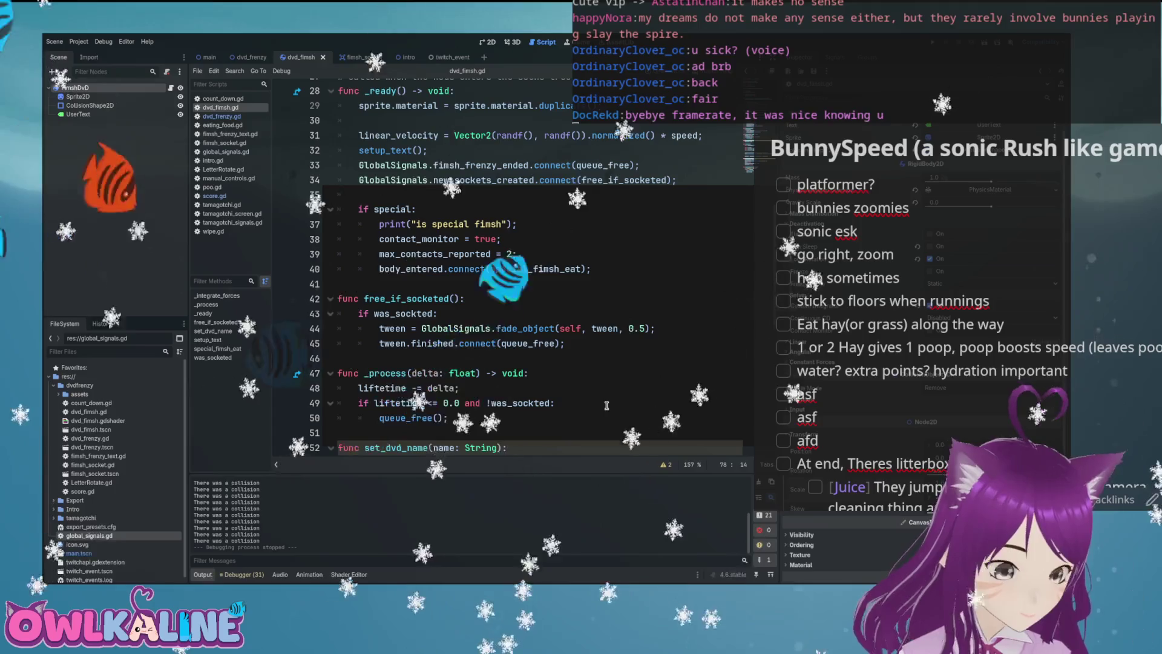
scroll(606, 405, "up", 1)
scroll(606, 405, "up", 7)
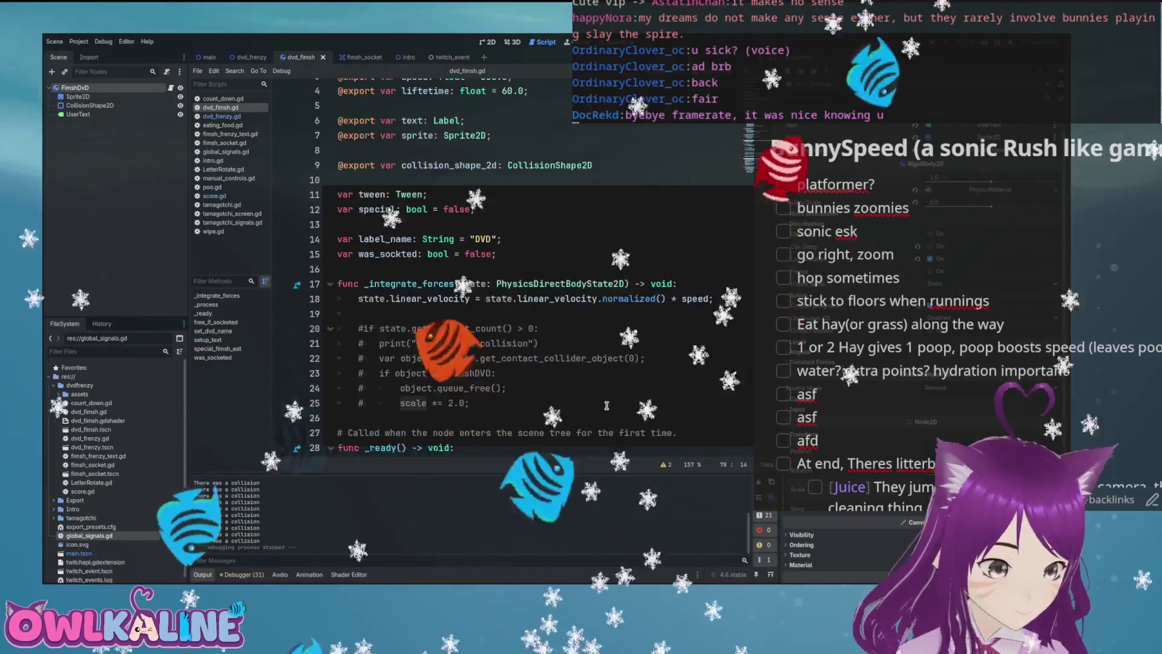
scroll(606, 405, "up", 1)
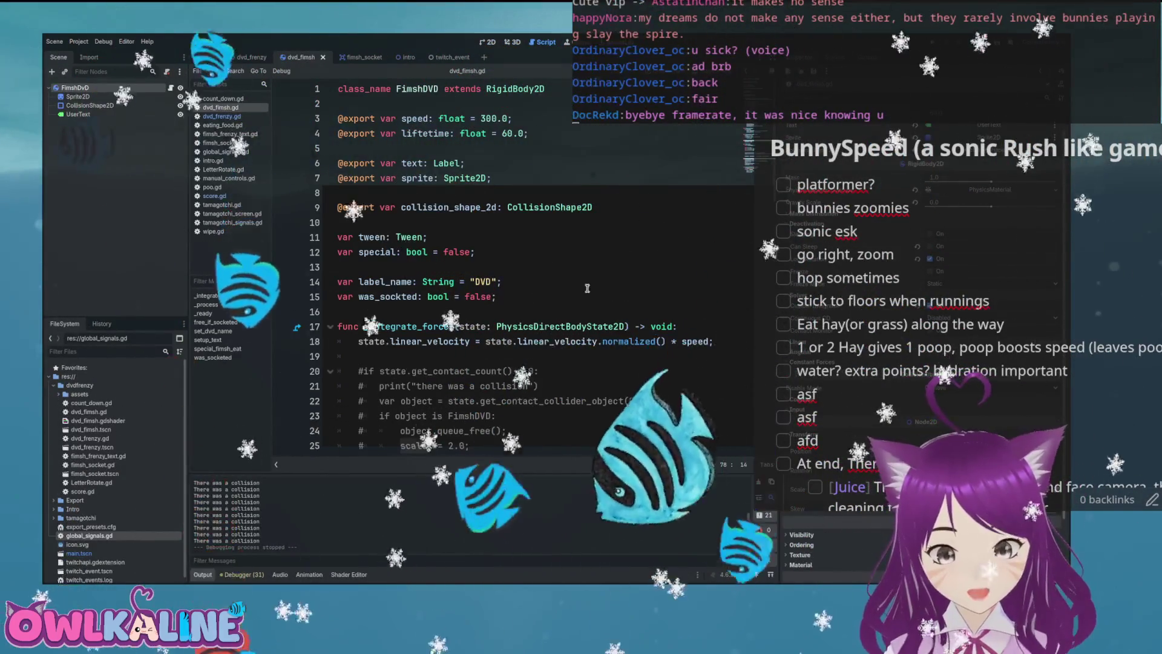
scroll(516, 292, "down", 3)
- Delete commented lines 20–25, then switch to the fimsh scene's 2D view
left_click_drag(508, 312, 332, 231)
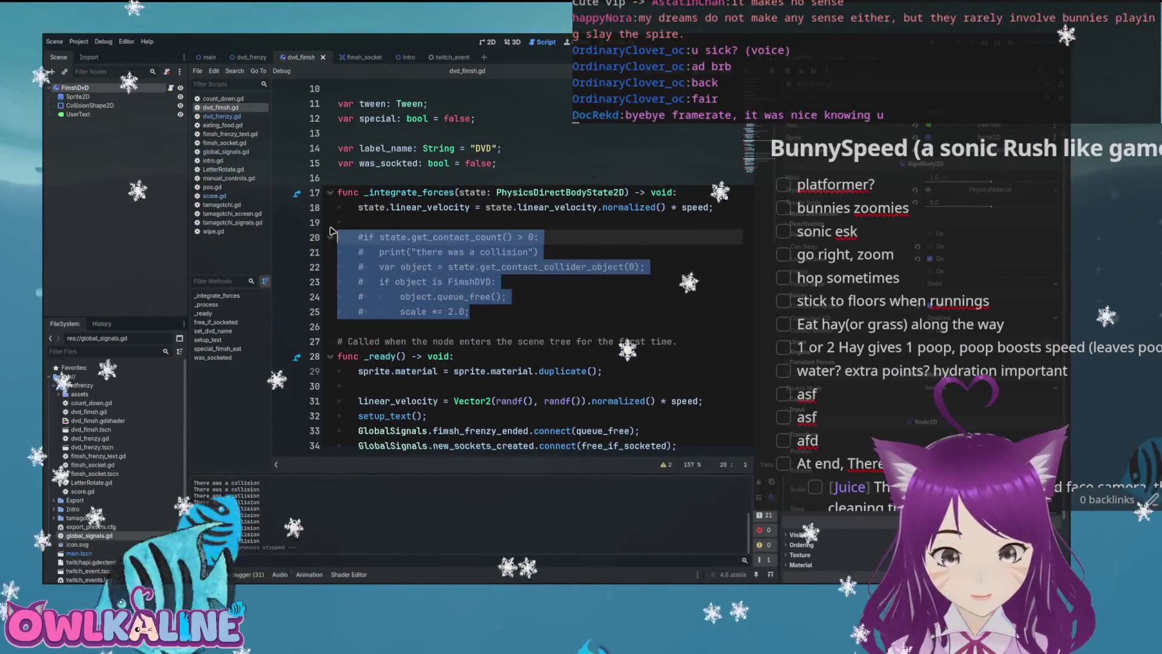
key("BackSpace")
key("BackSpace")
key("BackSpace")
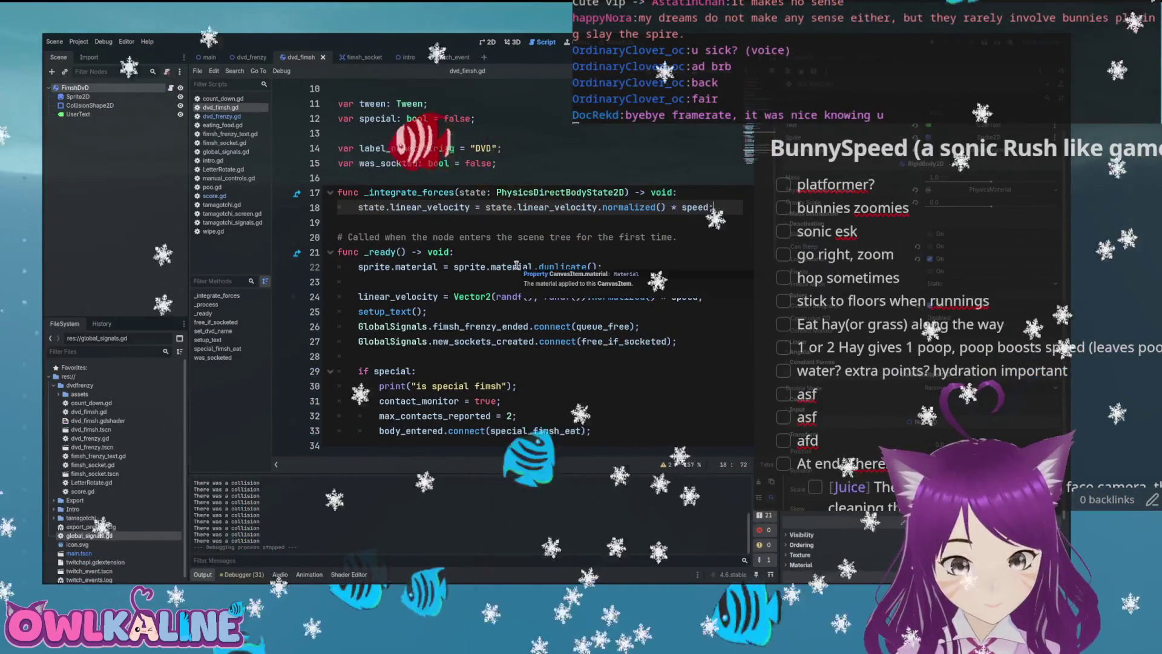
left_click(449, 266)
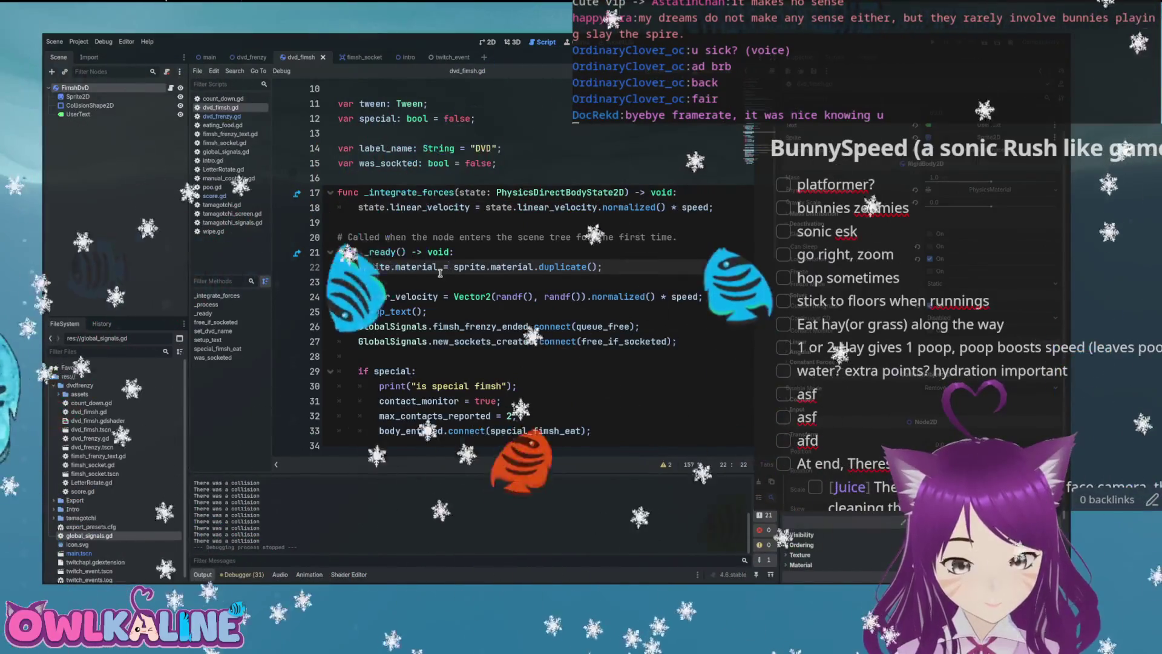
key("Down")
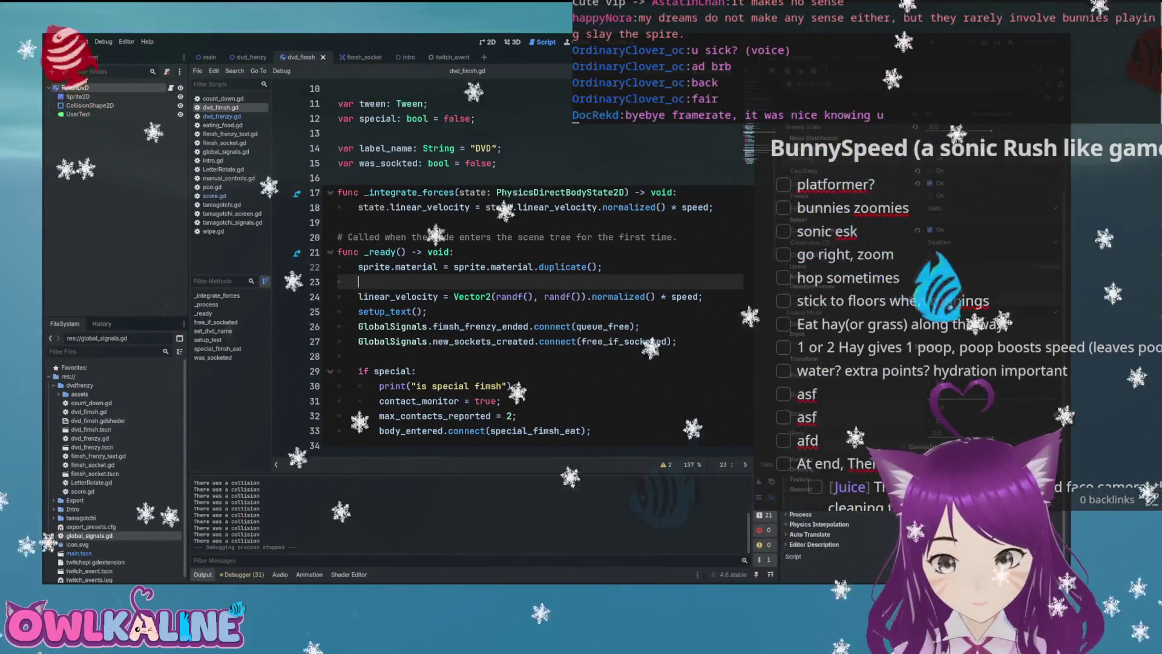
key("ctrl+F1")
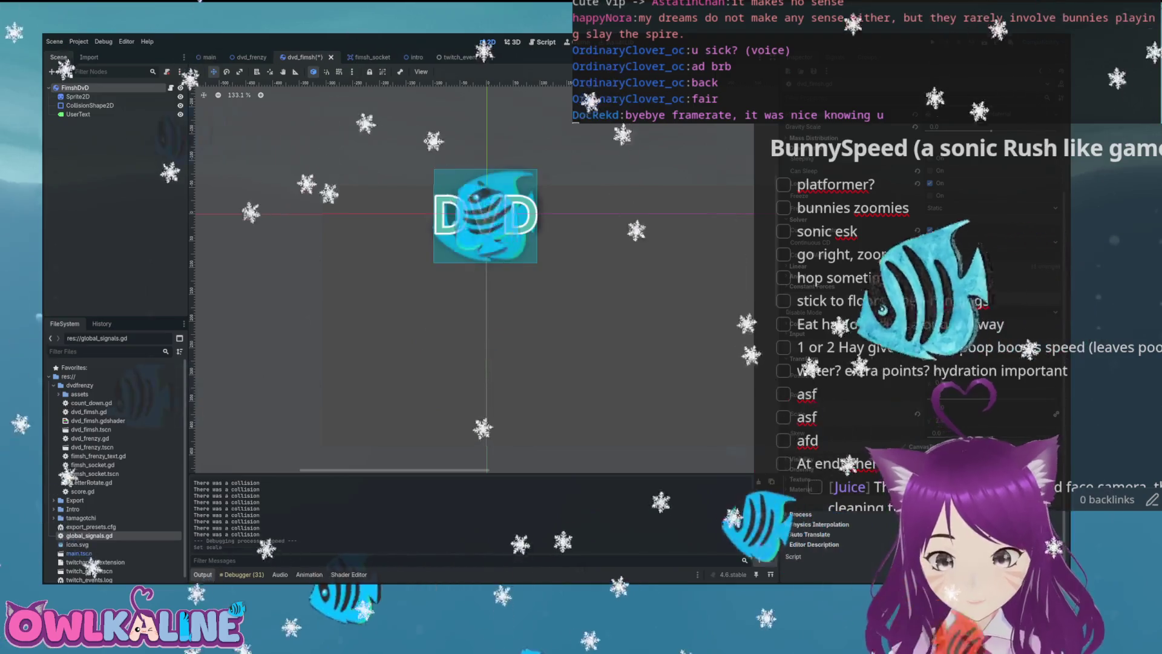
- Run and stop the game with F5 and F8, then go back to the Script editor
key("F5")
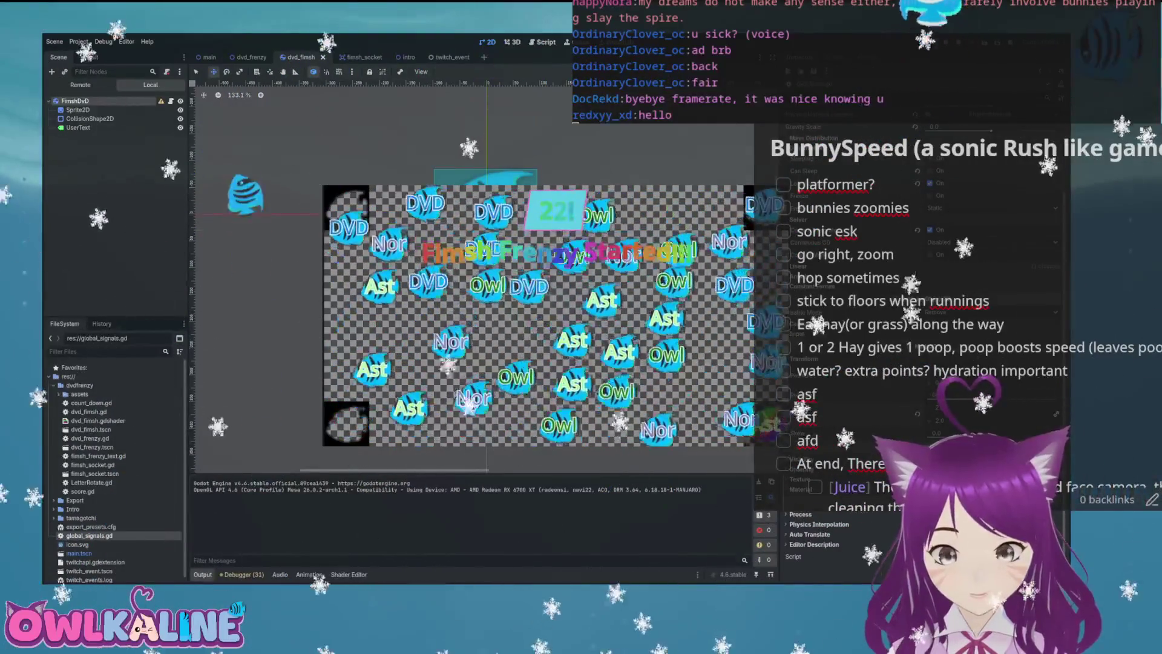
key("F8")
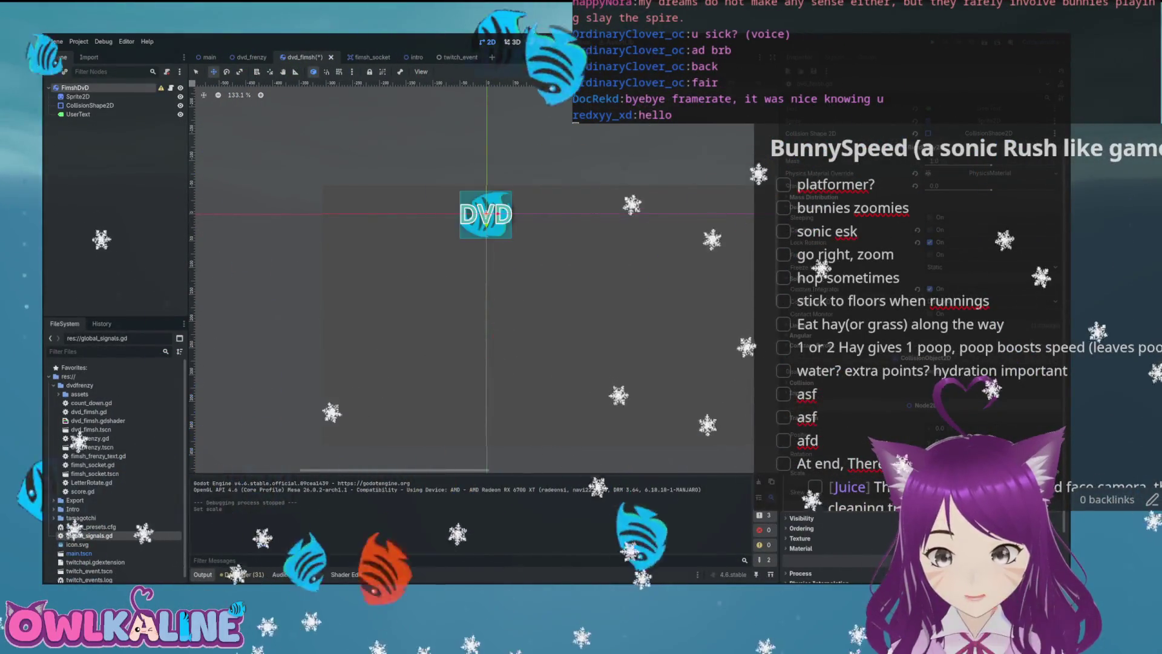
key("ctrl+F3")
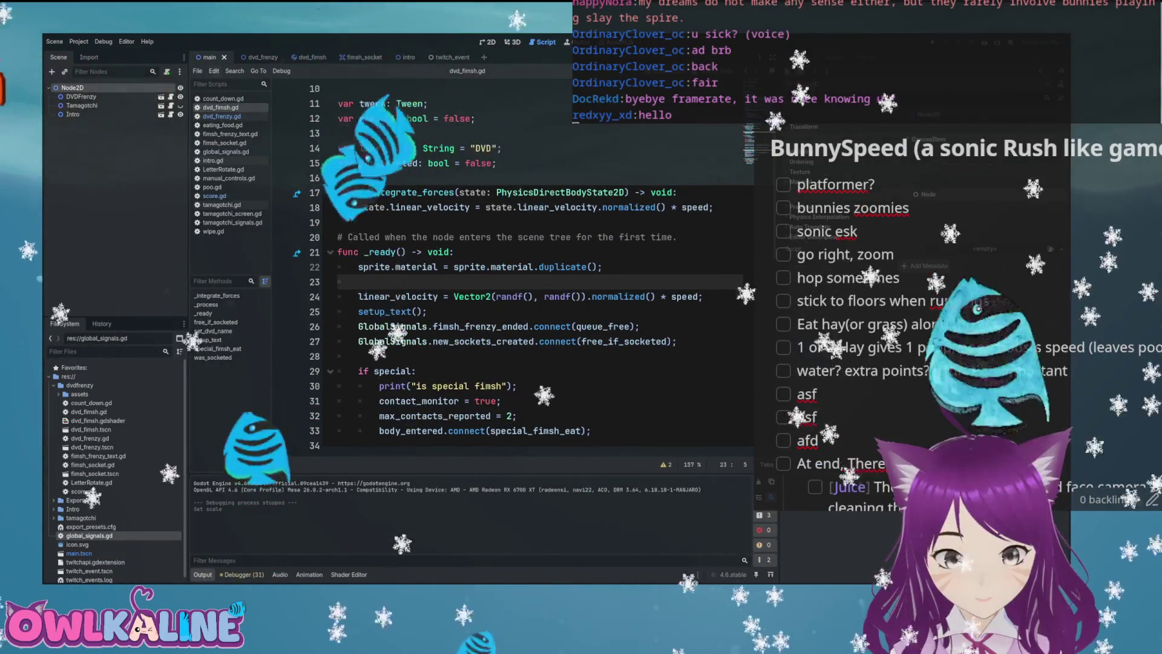
- Review create_dvd_fimsh in dvd_frenzy.gd and the fimsh passed to add_child, then return to dvd_fimsh.gd
key("ctrl+Tab")
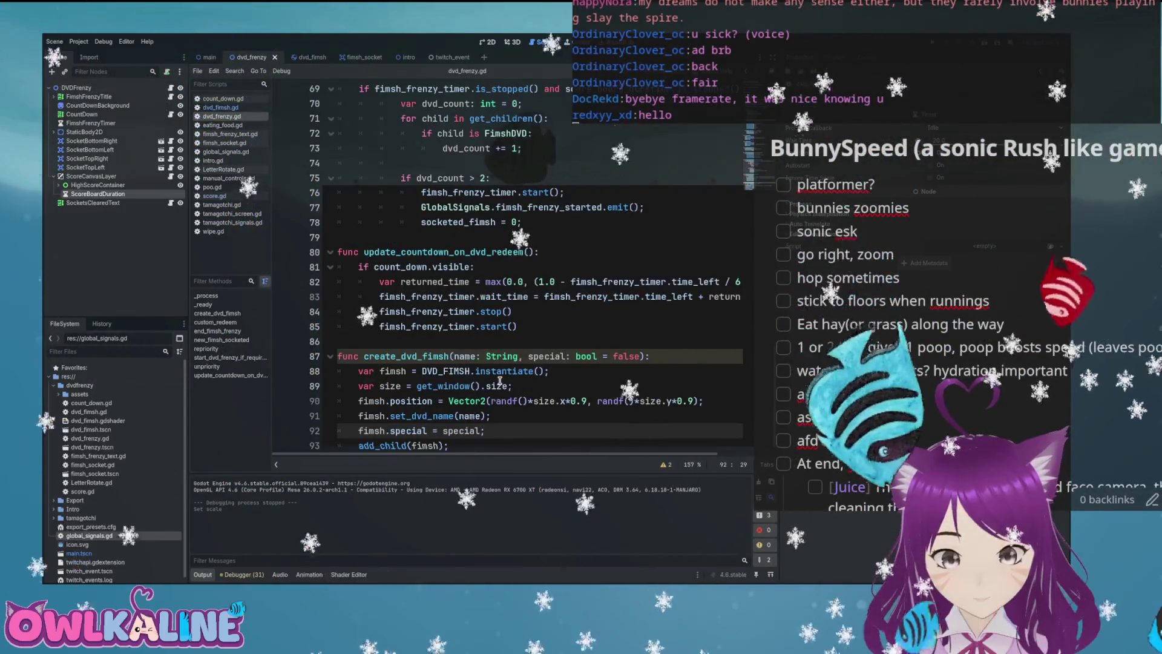
scroll(472, 388, "down", 1)
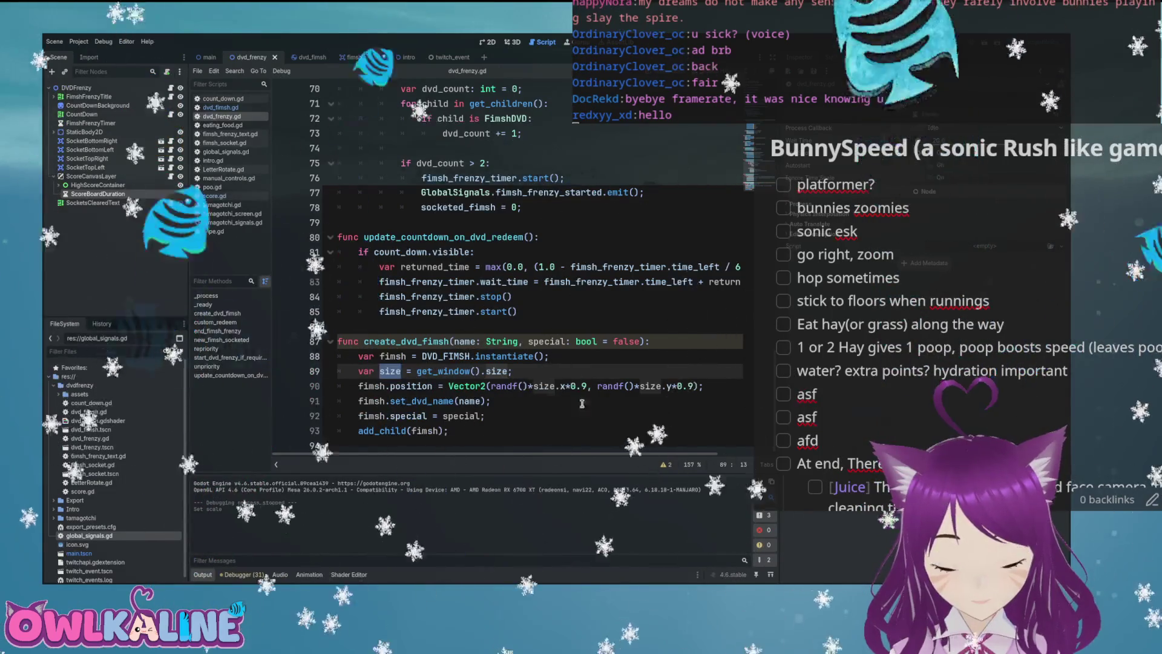
double_click(429, 430)
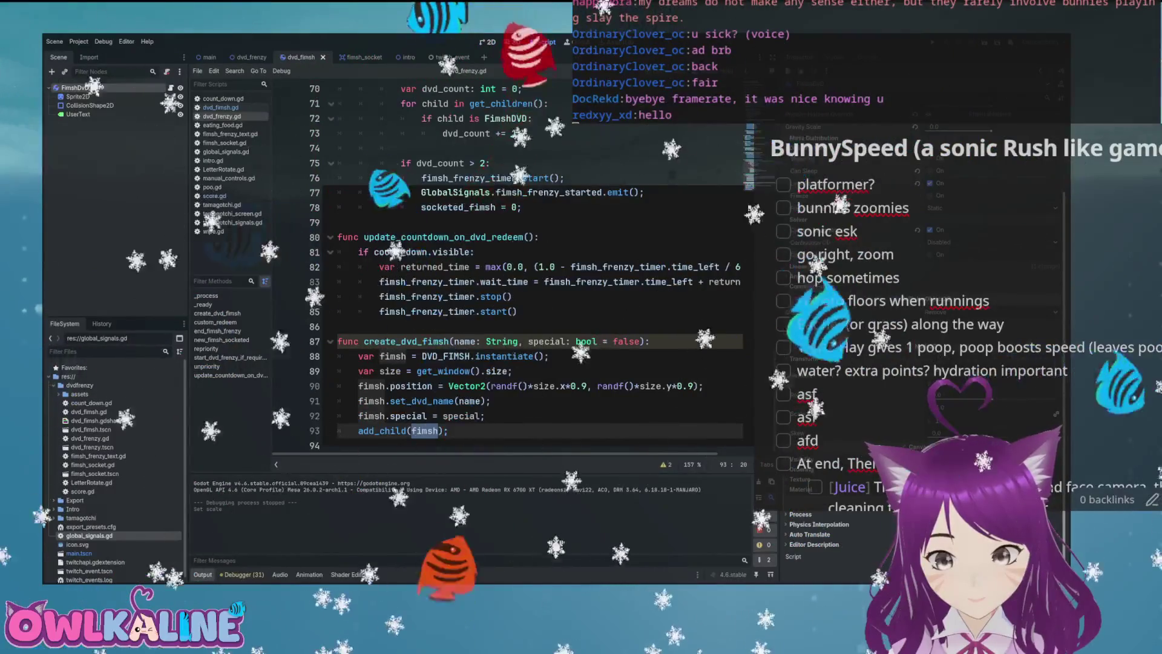
key("alt+Left")
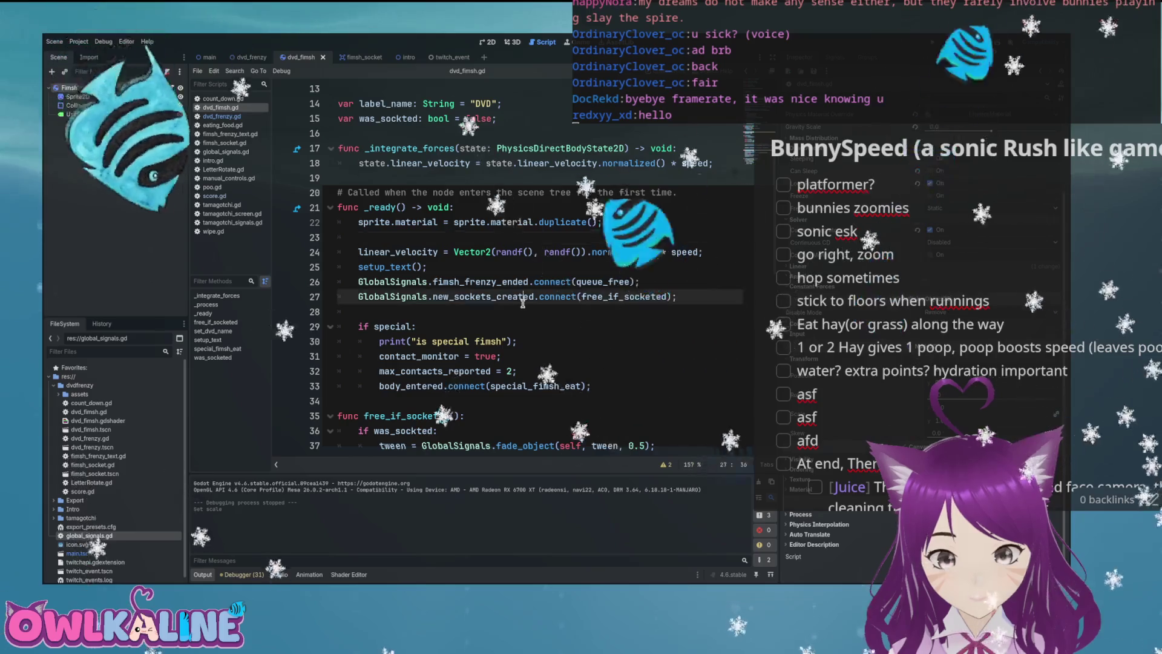
- Search dvd_fimsh.gd for 'scale' to reach line 71, then inspect the fimsh's collision shape node
key("ctrl+f")
type("scale")
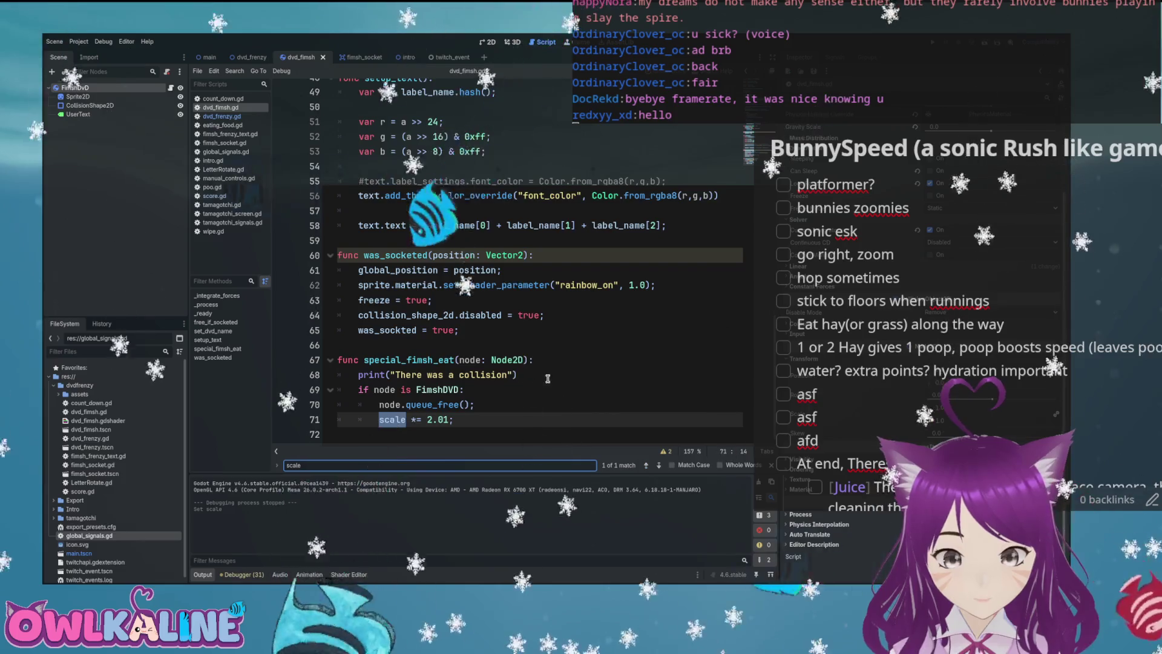
scroll(547, 378, "up", 13)
scroll(549, 383, "up", 3)
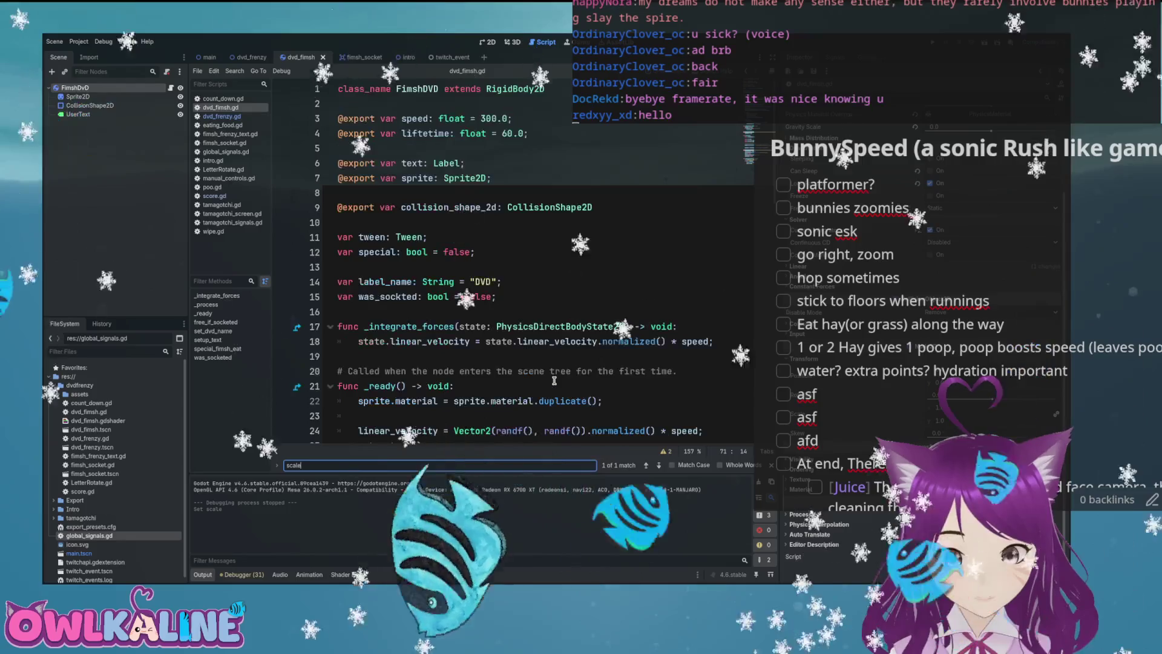
key("Return")
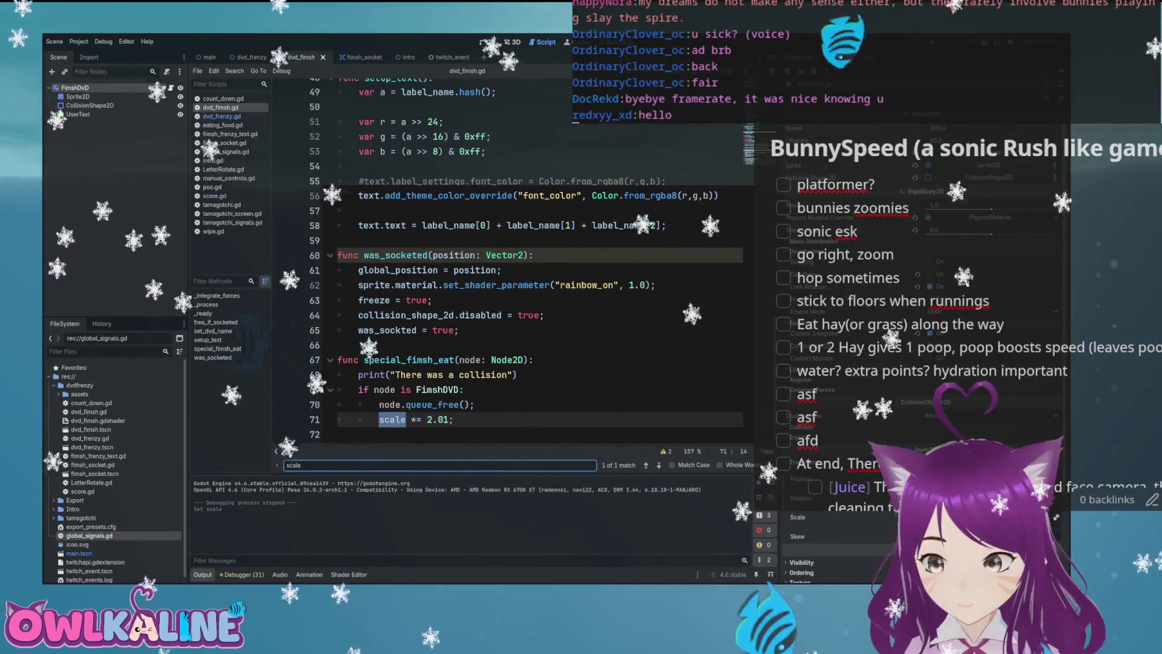
left_click(577, 226)
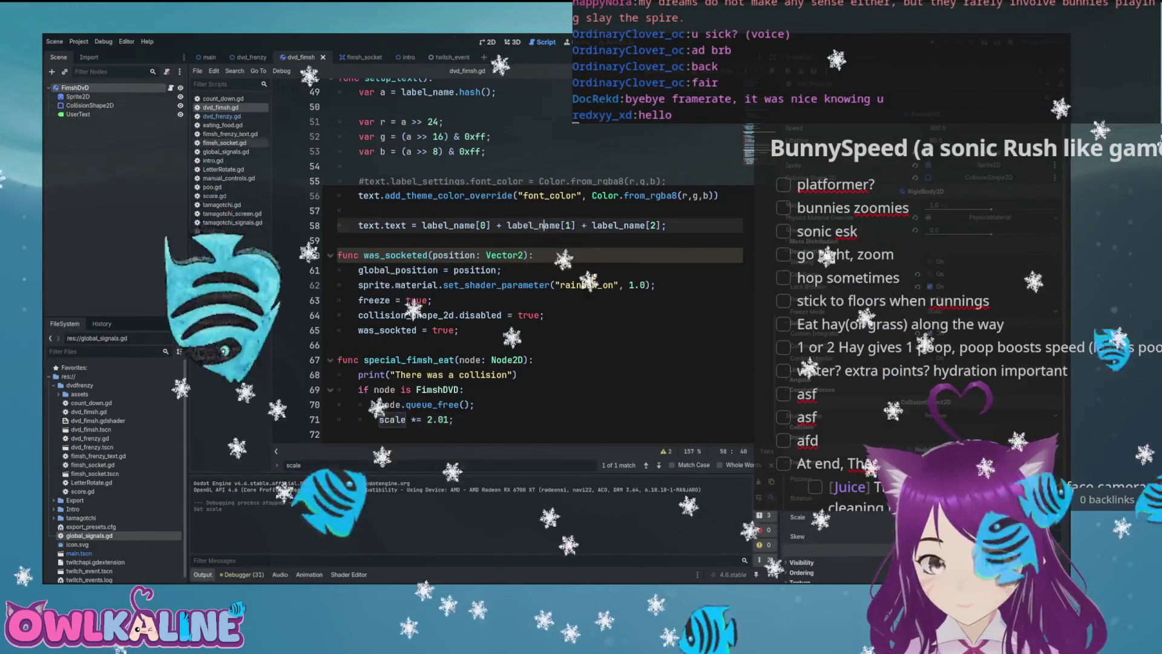
left_click(90, 105)
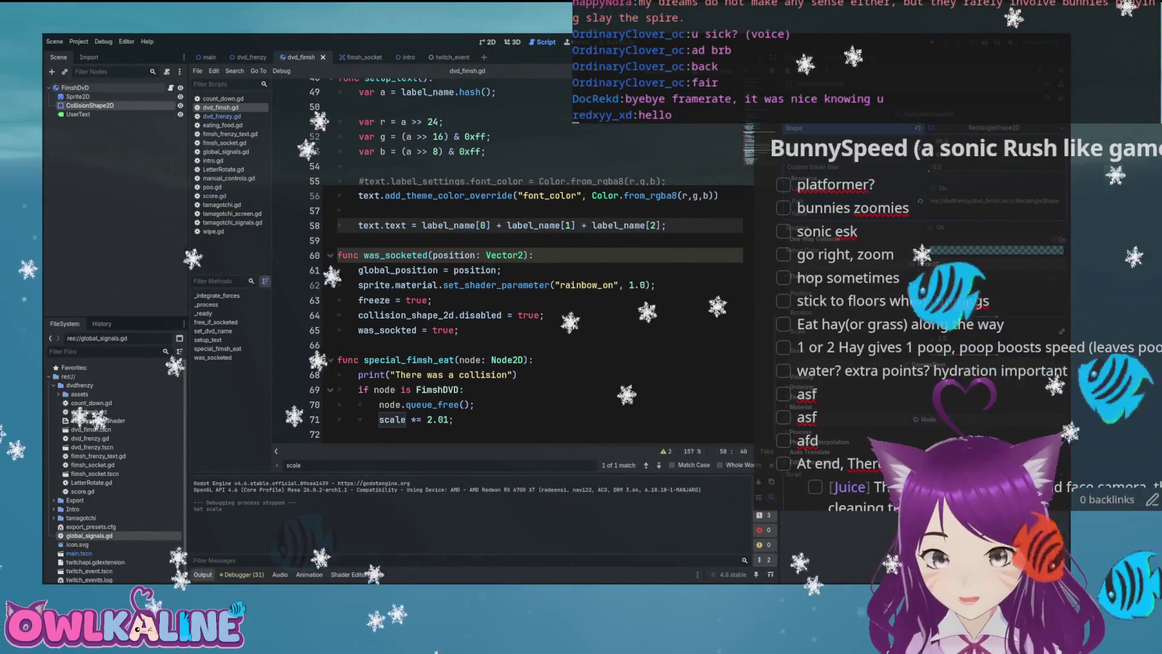
left_click(77, 96)
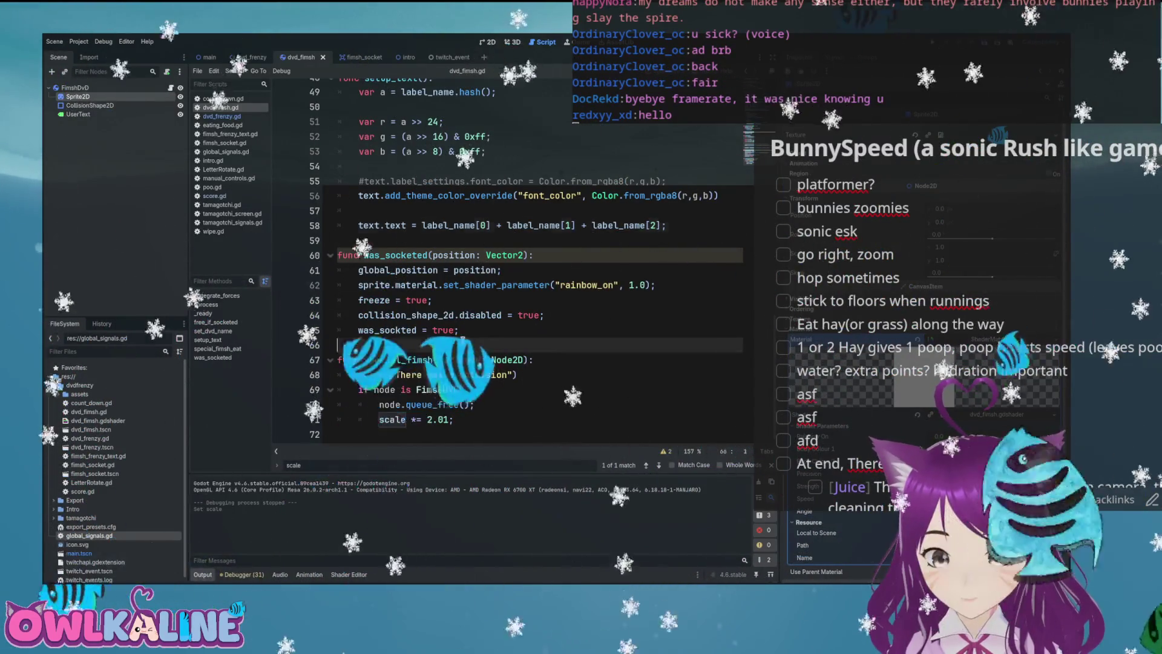
left_click_drag(454, 420, 379, 420)
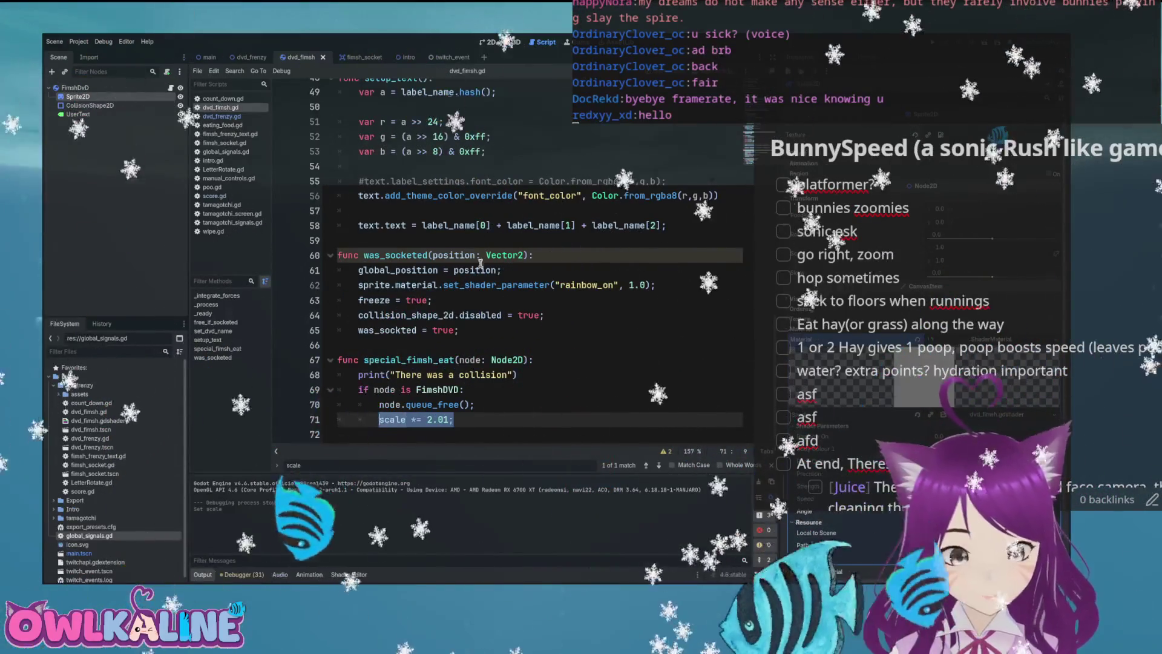
scroll(480, 265, "up", 15)
left_click(417, 219)
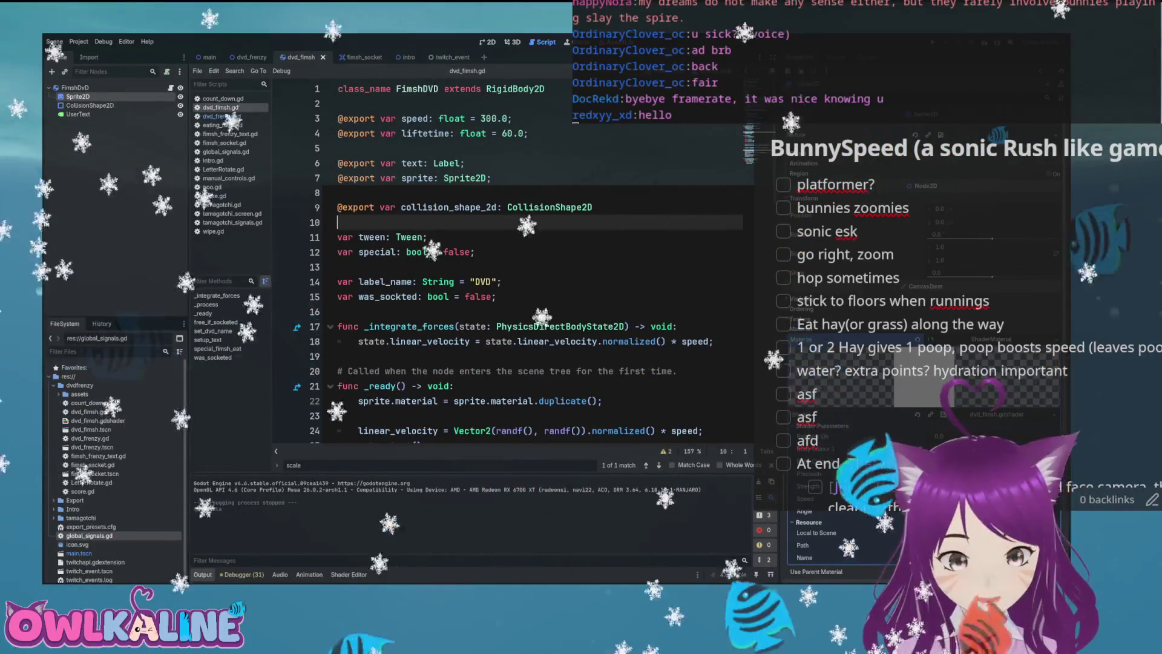
scroll(421, 432, "down", 15)
left_click(421, 432)
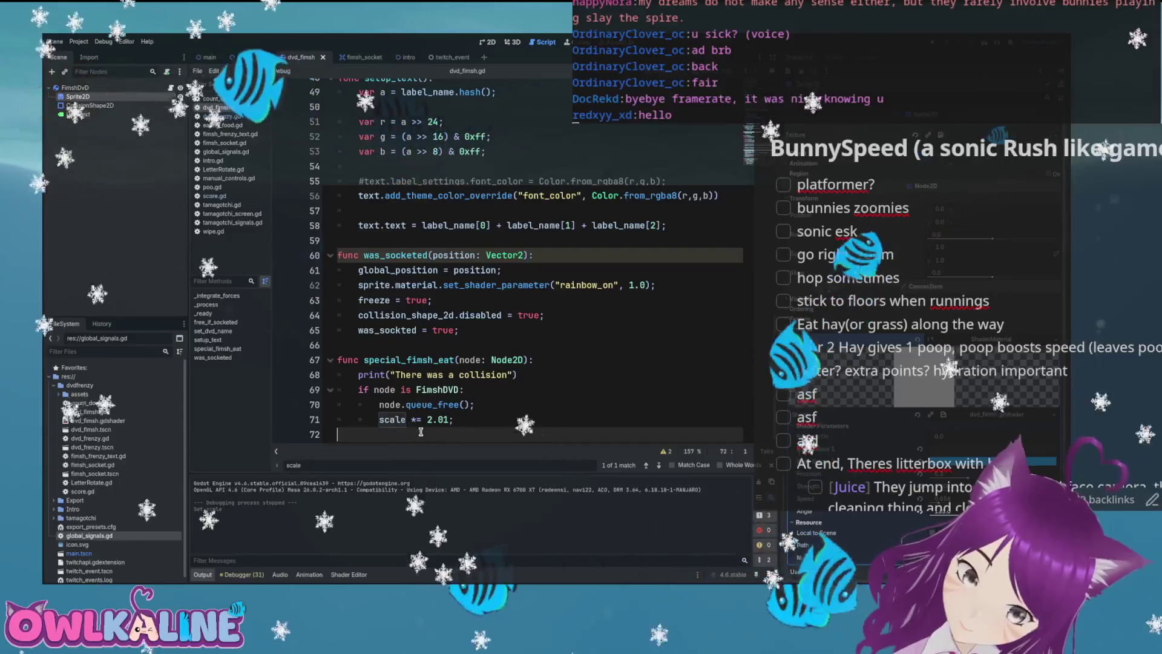
left_click_drag(453, 420, 380, 419)
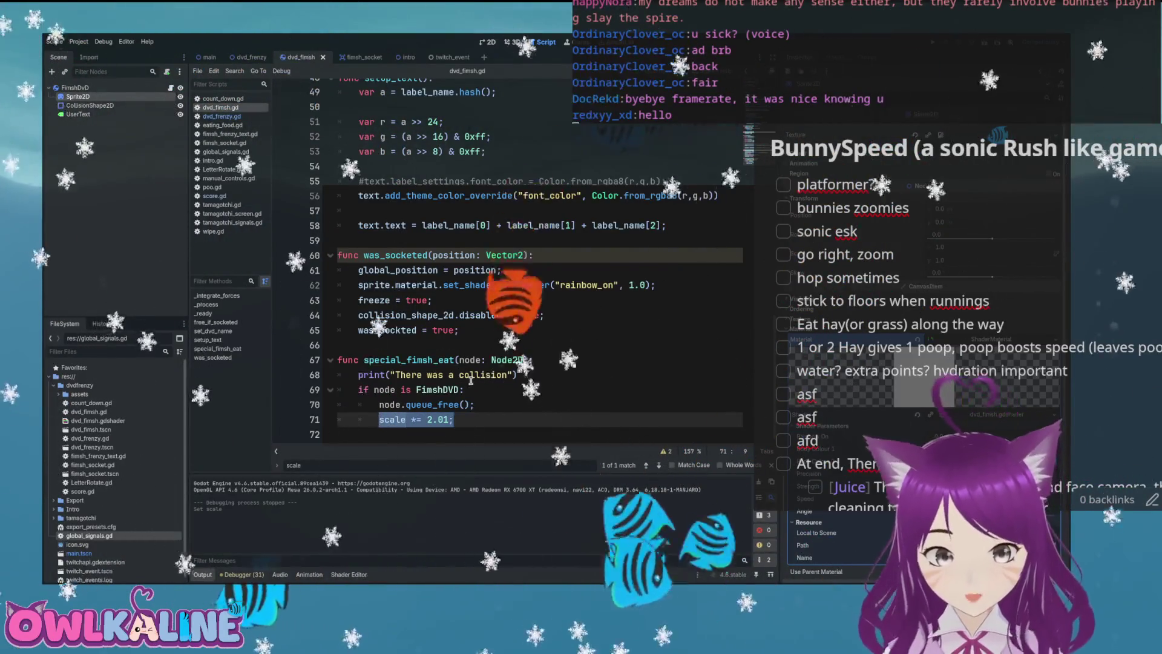
- Start line 71 with collision_shape_2d.shape and confirm the node's shape is a RectangleShape2D
type("coll")
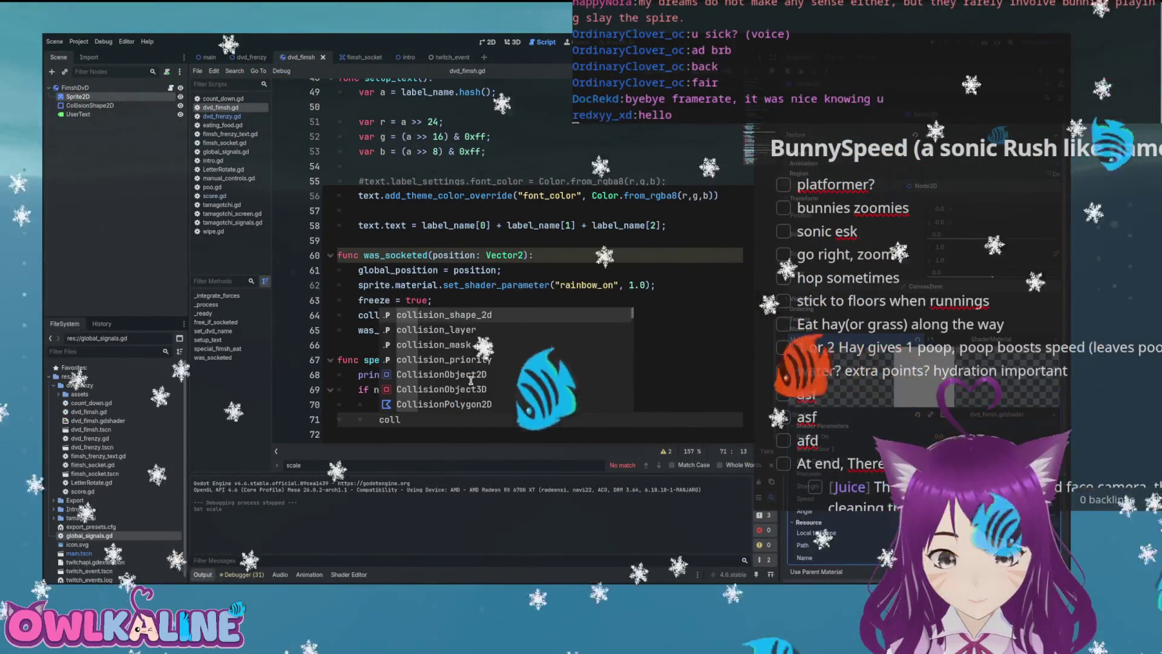
key("Return")
type(".")
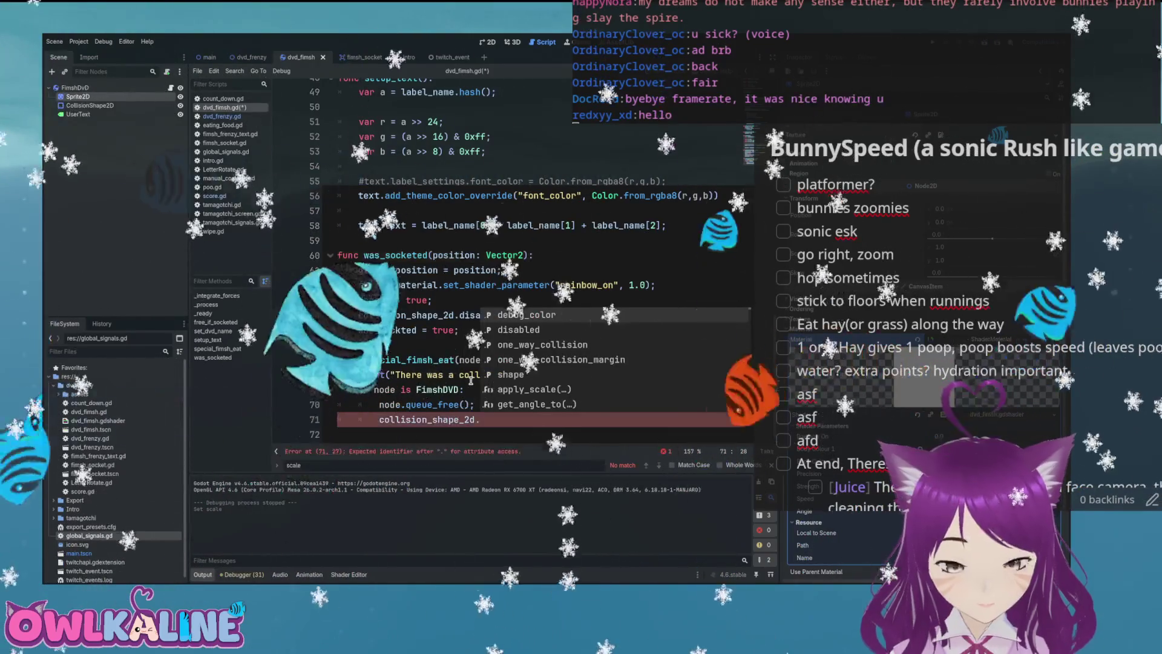
type("shape.sc")
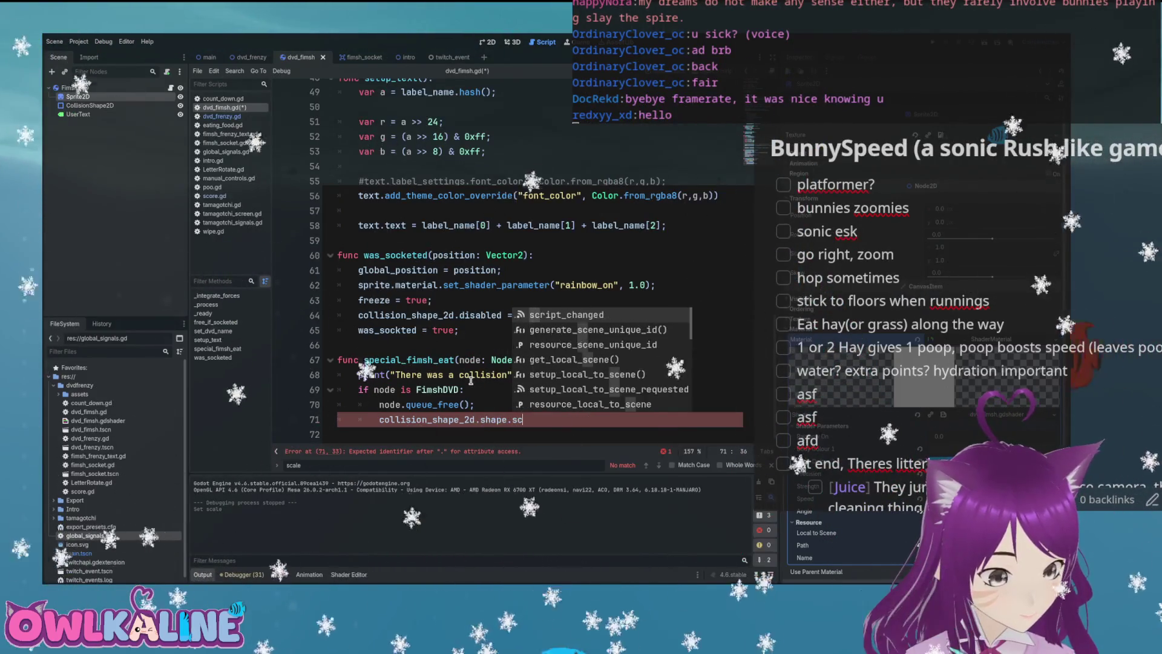
type("al")
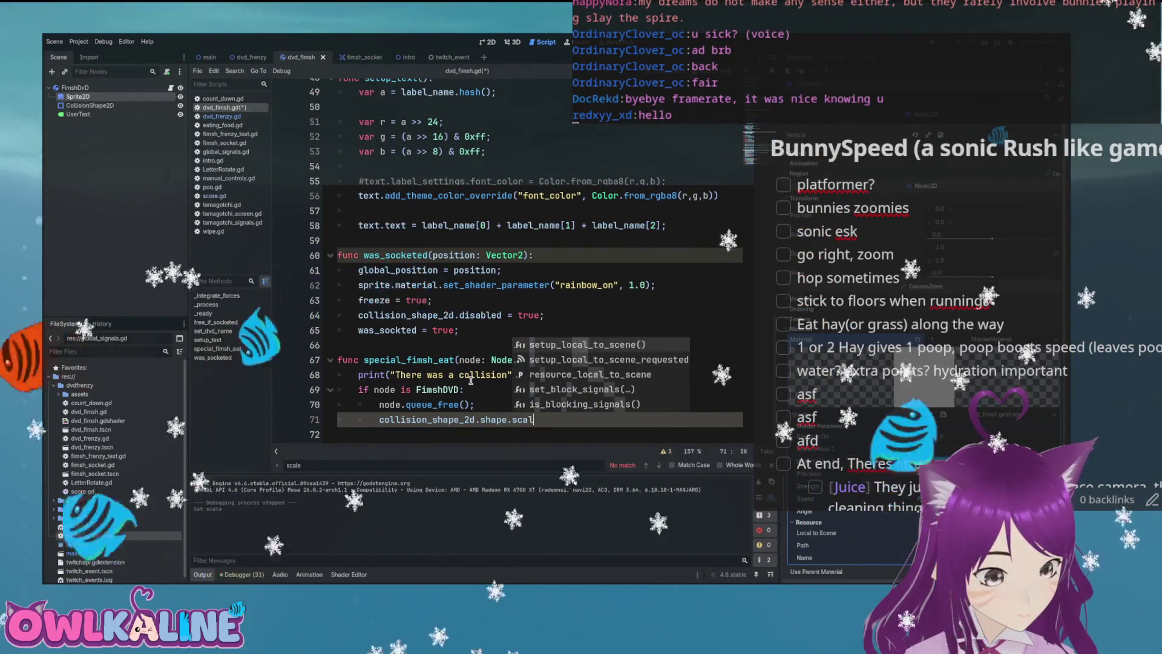
key("BackSpace")
key("BackSpace")
key("BackSpace")
key("BackSpace")
type("w")
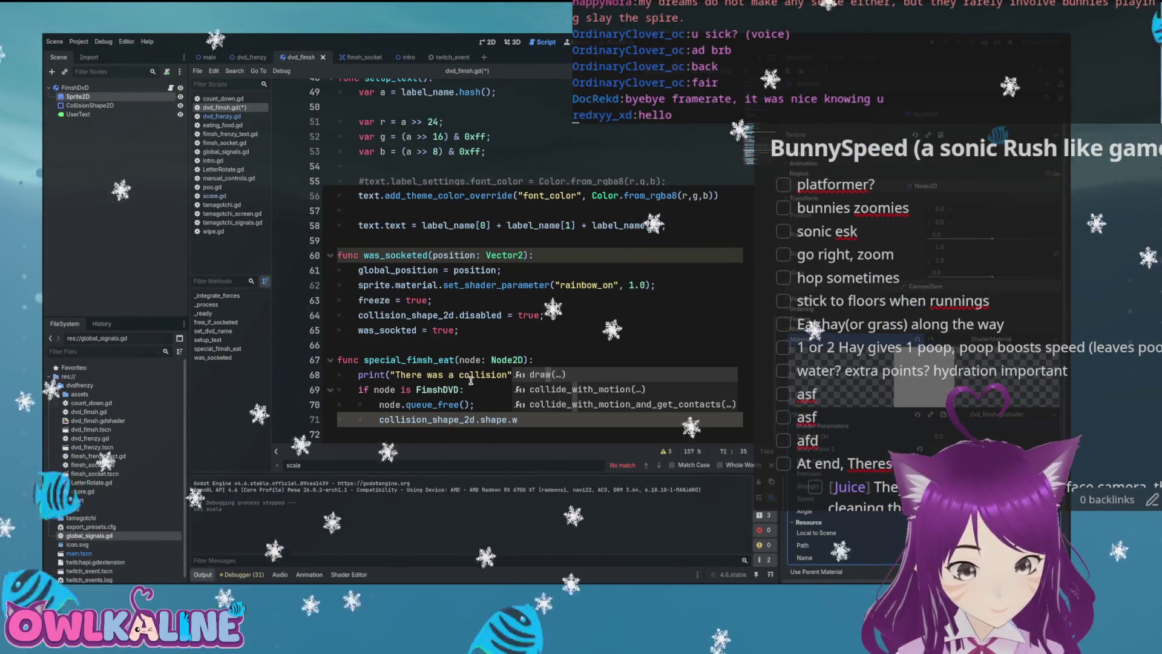
key("BackSpace")
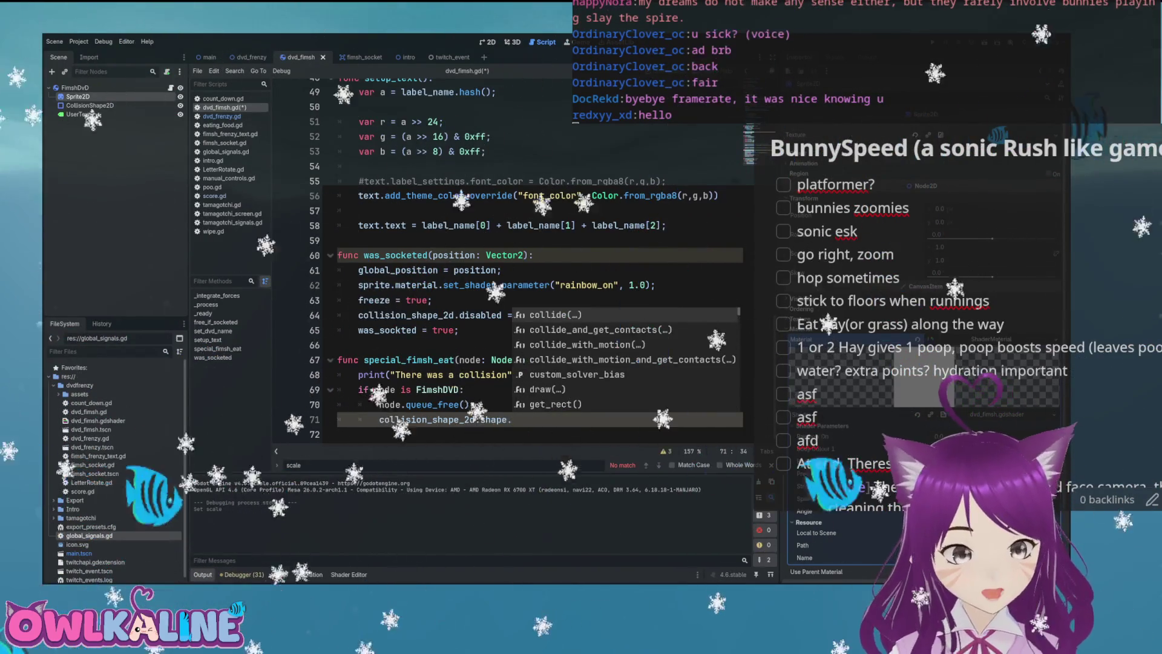
left_click(89, 105)
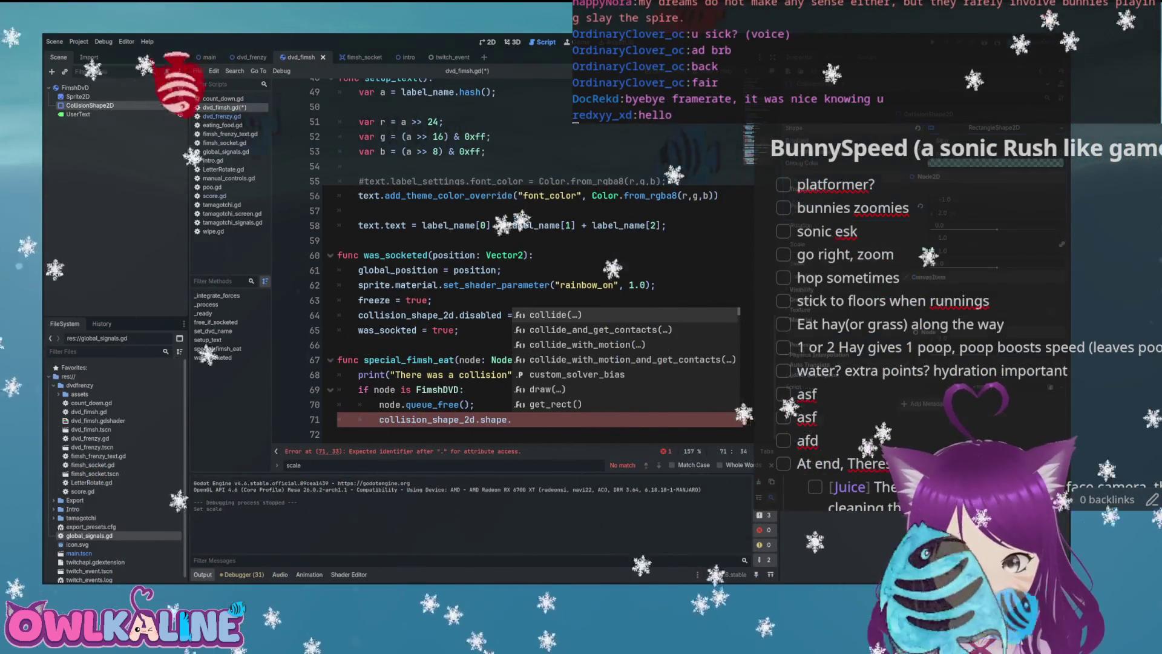
left_click(994, 128)
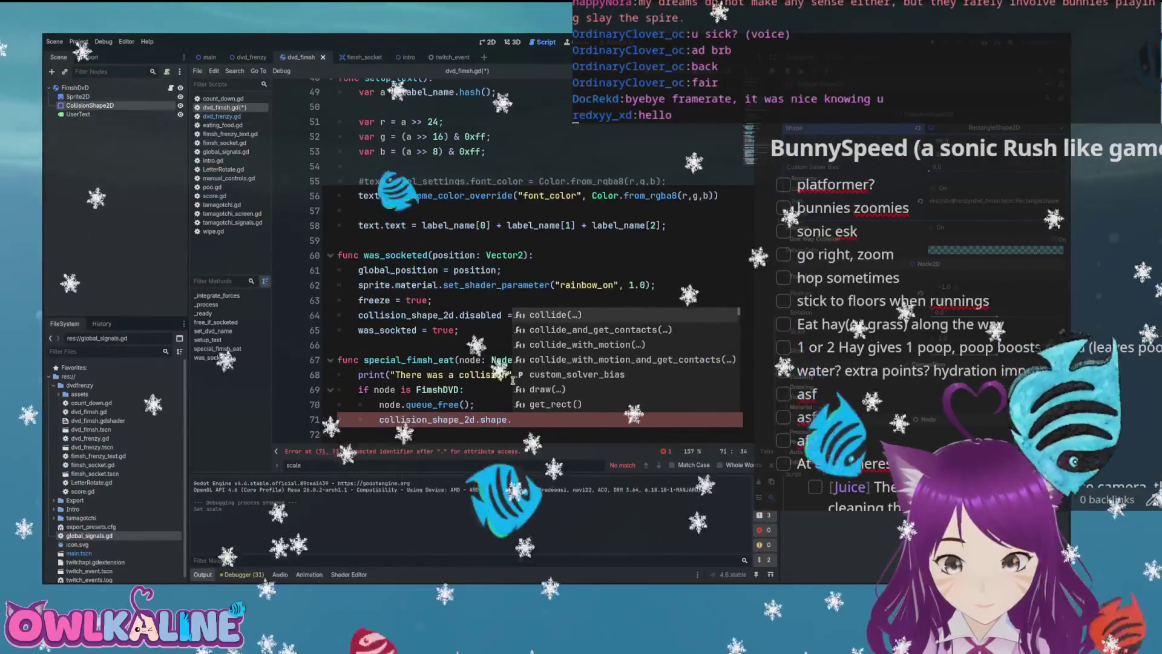
left_click(526, 418)
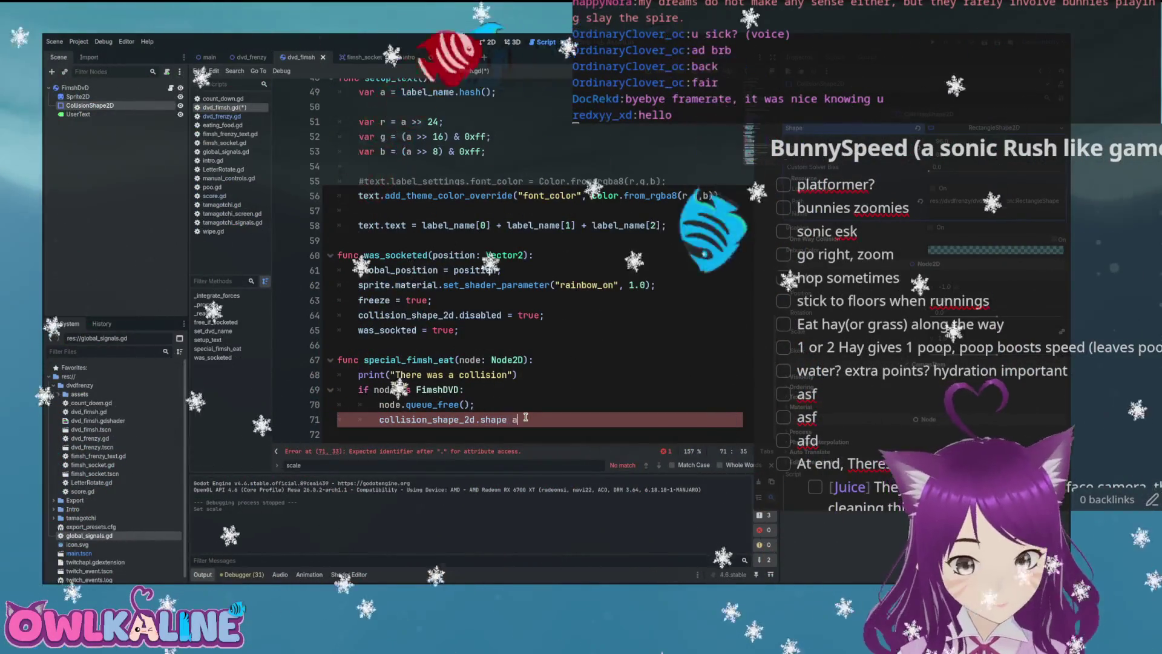
- Complete line 71 as (collision_shape_2d.shape as RectangleShape2D).size *= 1.01
type("s Re")
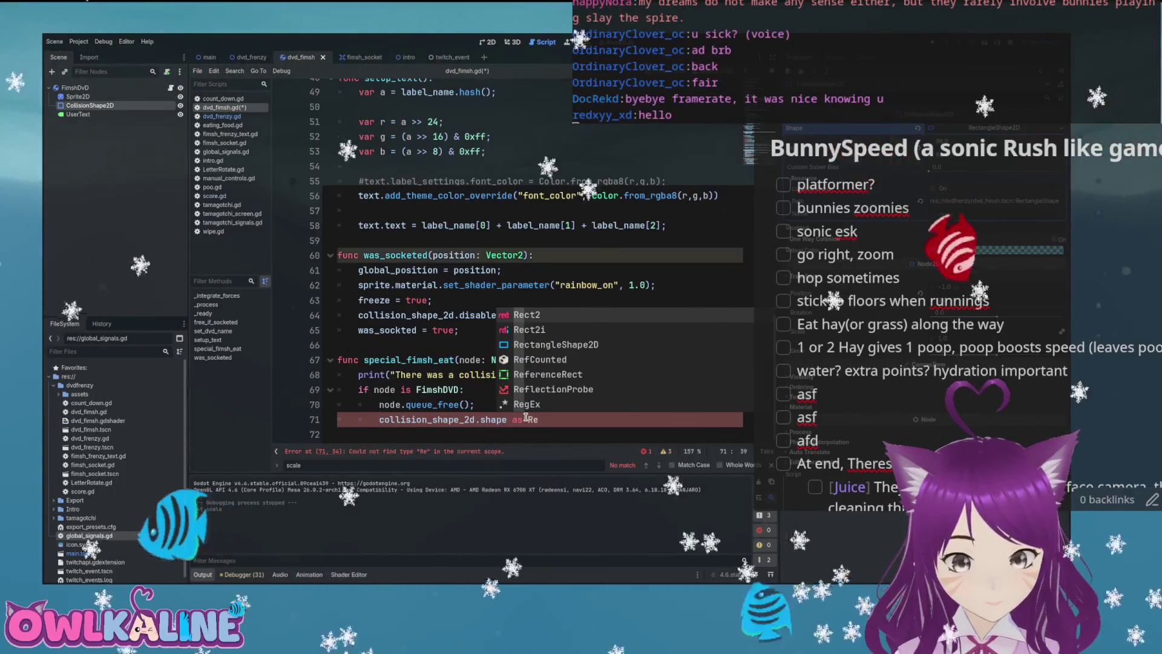
type("c")
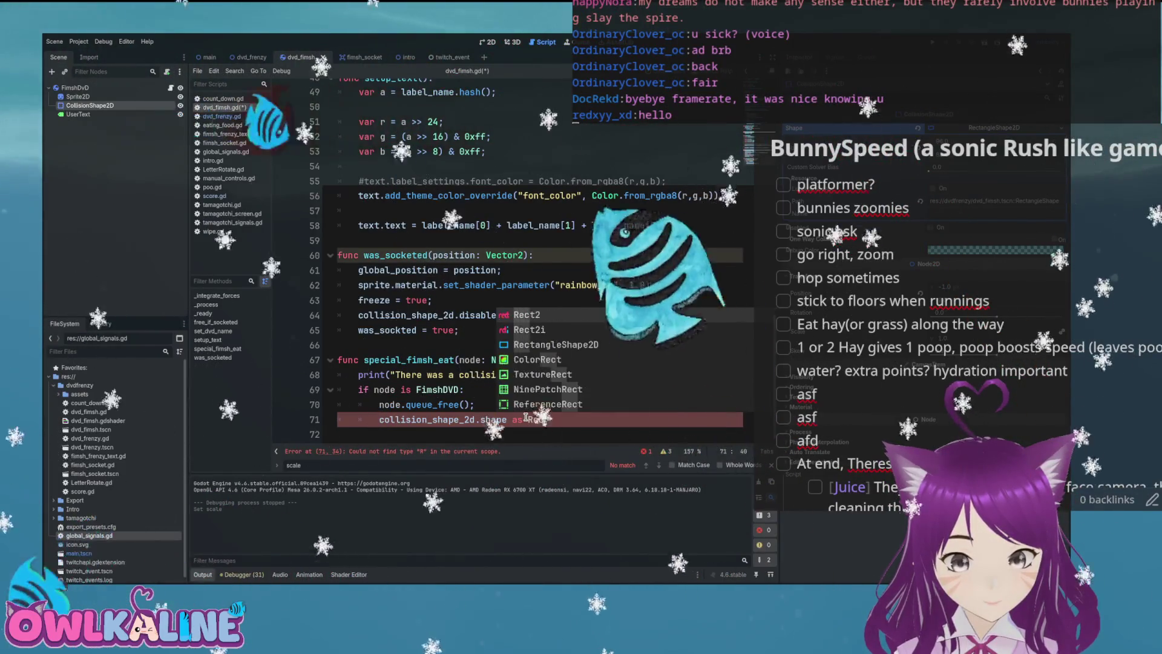
key("Down")
key("Return")
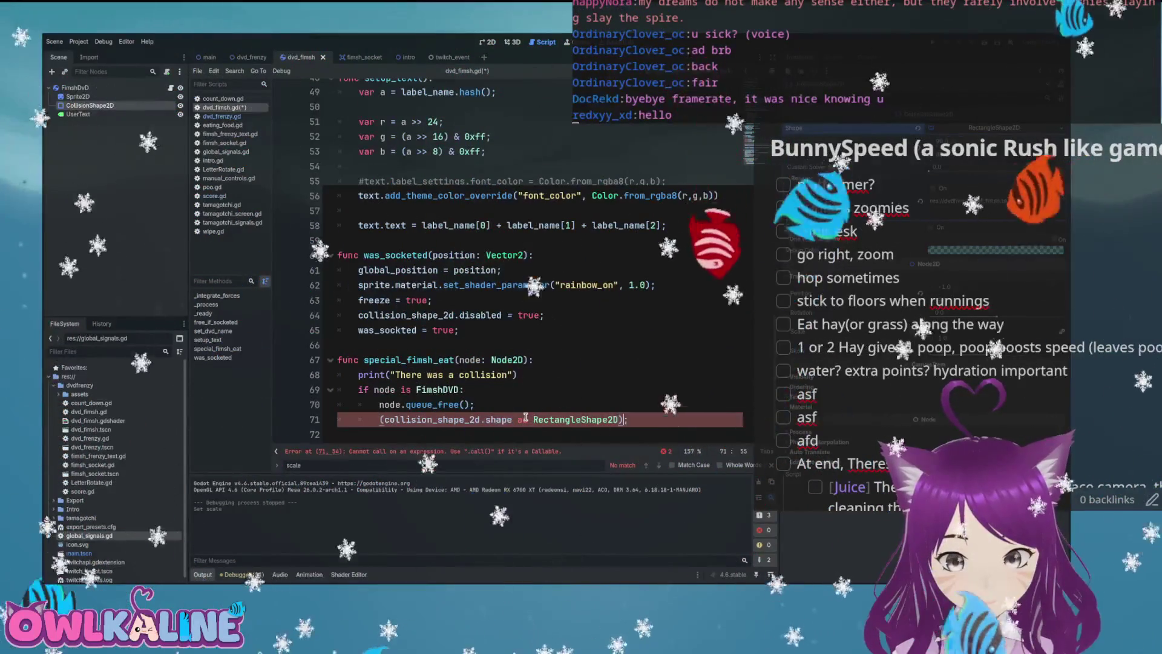
type(").s")
key("Return")
type("*= ")
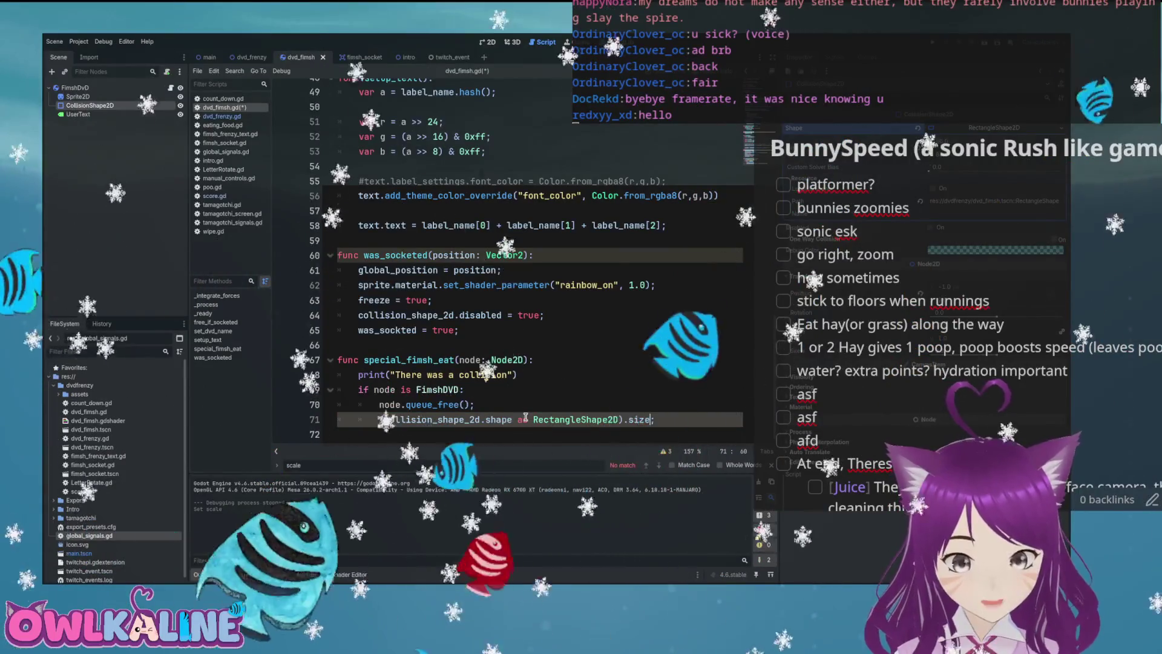
type("1.01;")
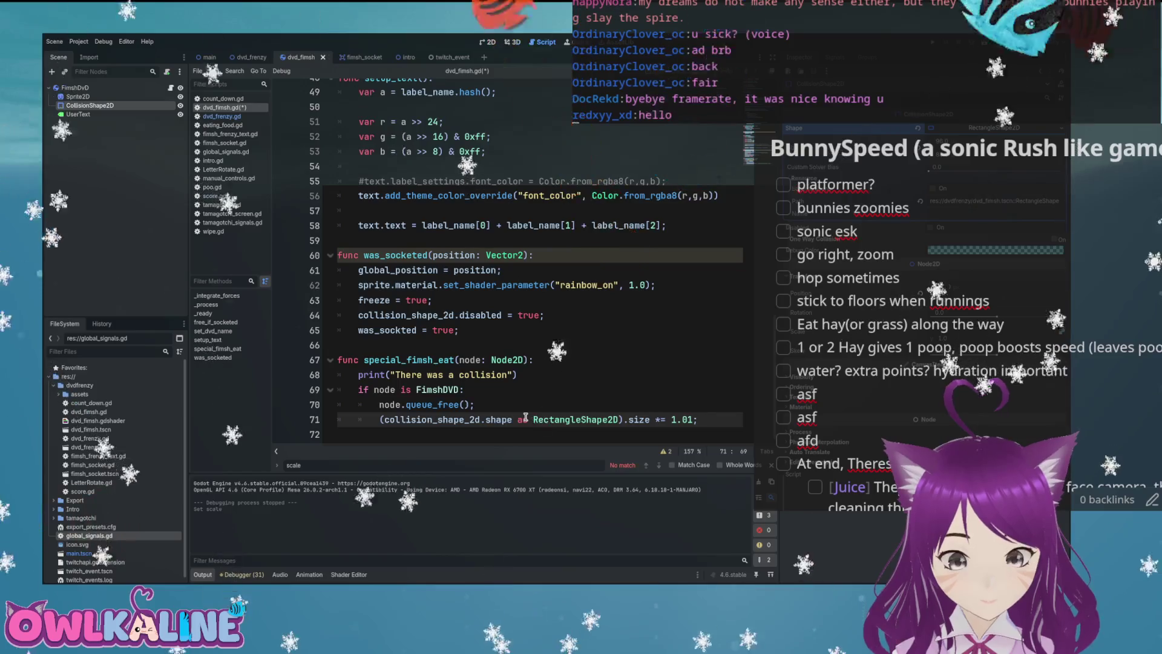
- Add a sprite.scale *= 1.01 line below, save dvd_fimsh.gd, and run the project
key("Return")
type("te.s")
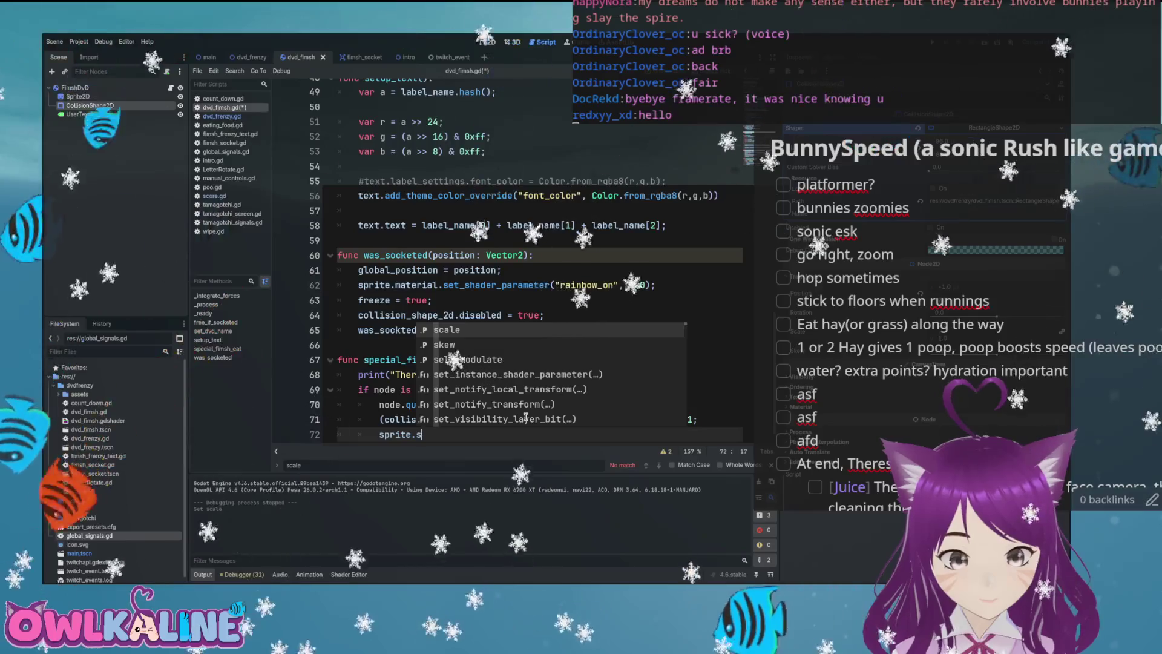
key("Return")
type("=")
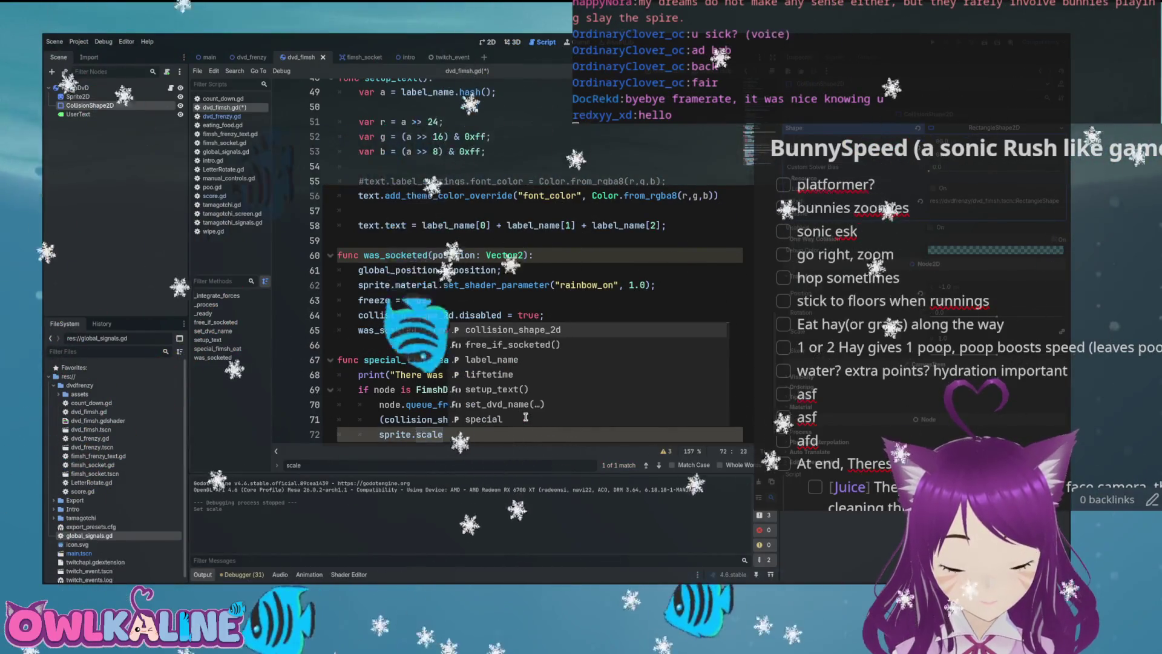
type("*")
type("= 1.01;")
key("ctrl+s")
scroll(528, 395, "down", 1)
left_click(529, 375)
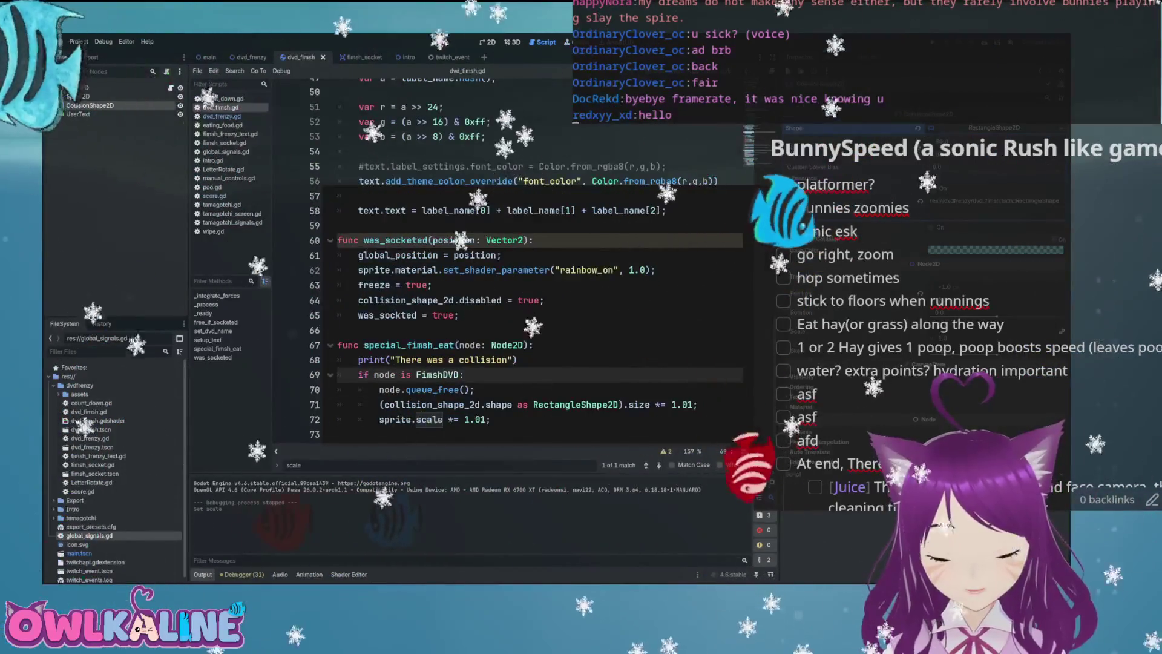
key("F5")
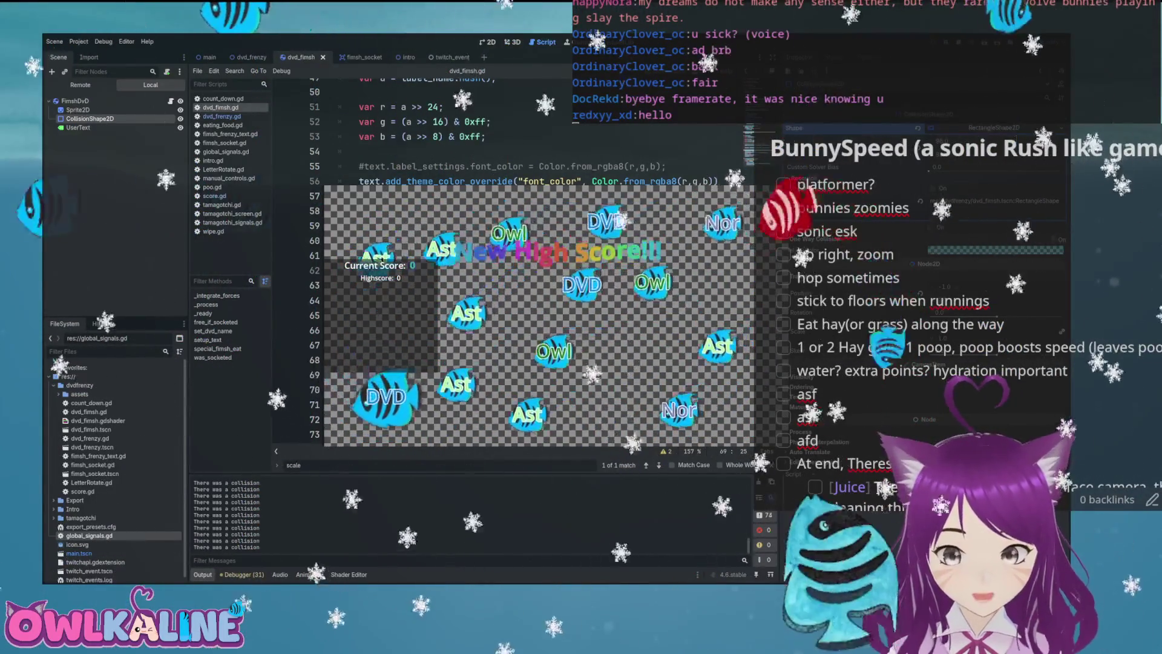
key("F8")
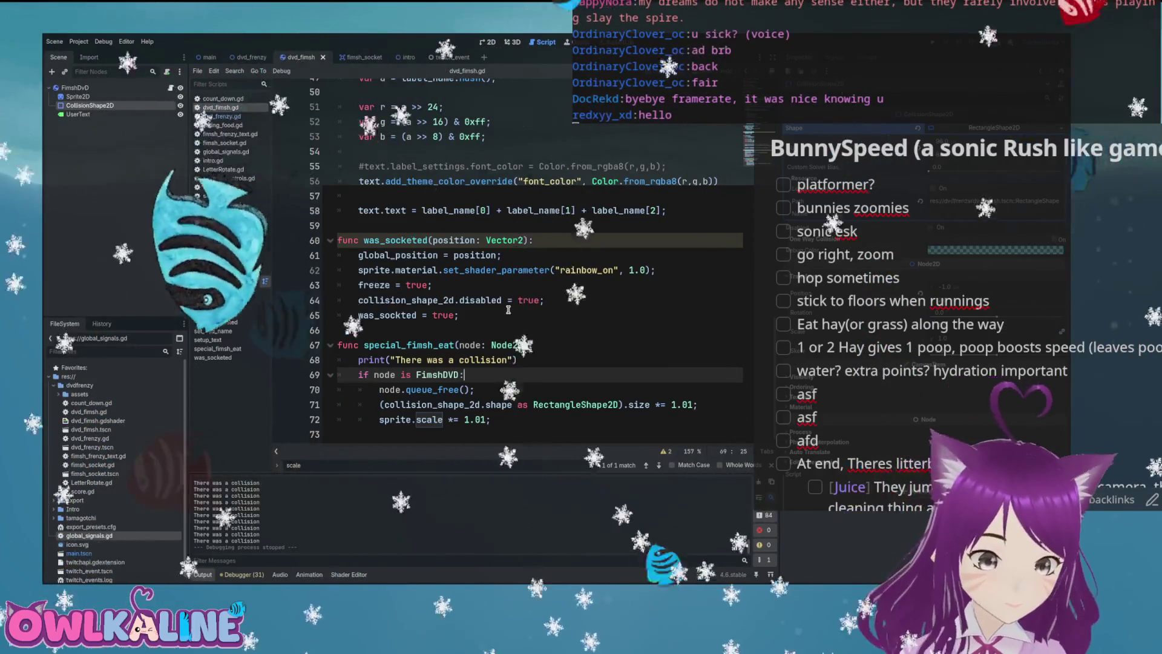
- Add collision_shape_2d = collision_shape_2d.duplicate(); on line 30 under if special:
scroll(508, 309, "up", 5)
scroll(508, 310, "up", 10)
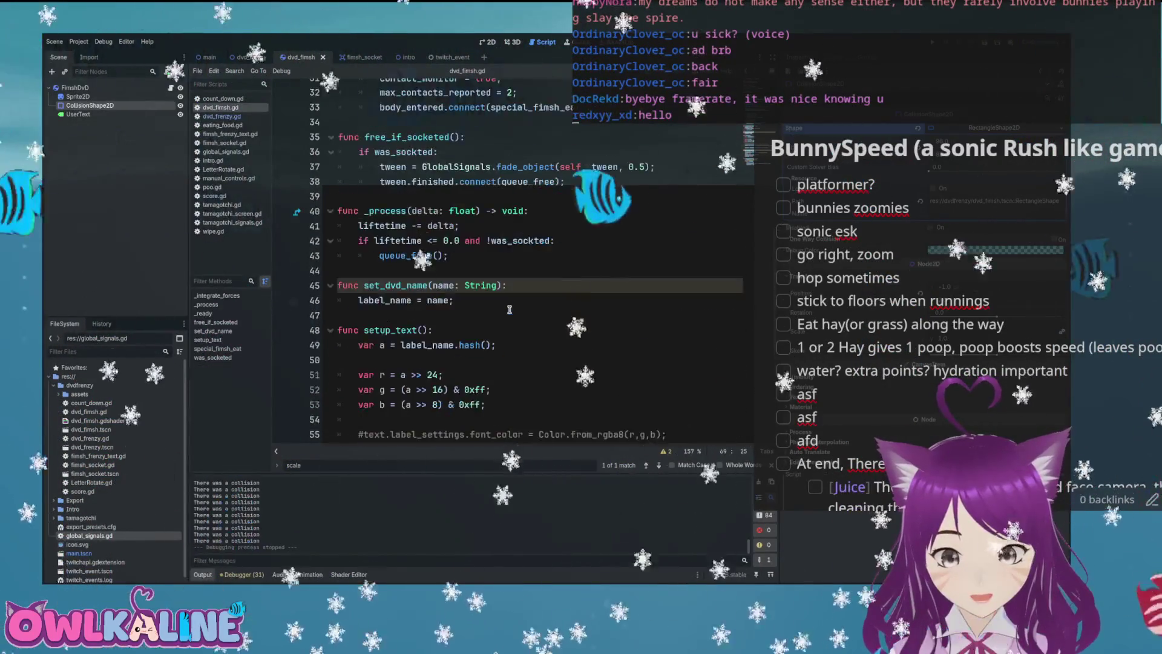
scroll(509, 310, "up", 1)
scroll(509, 310, "down", 1)
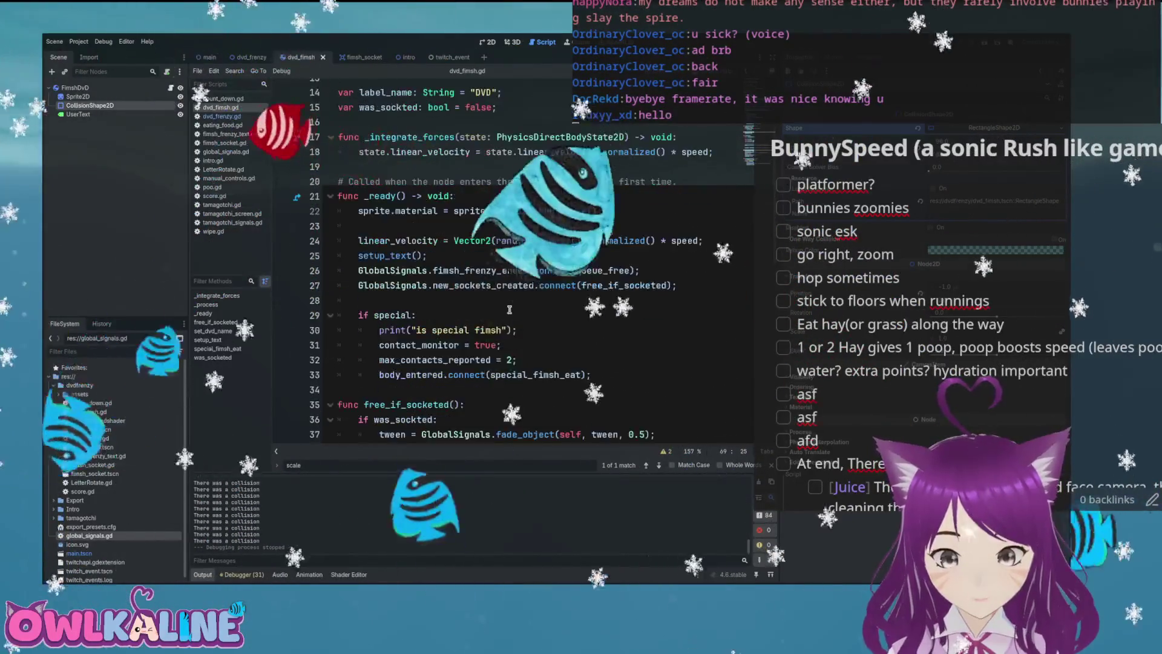
scroll(474, 275, "down", 2)
left_click(474, 275)
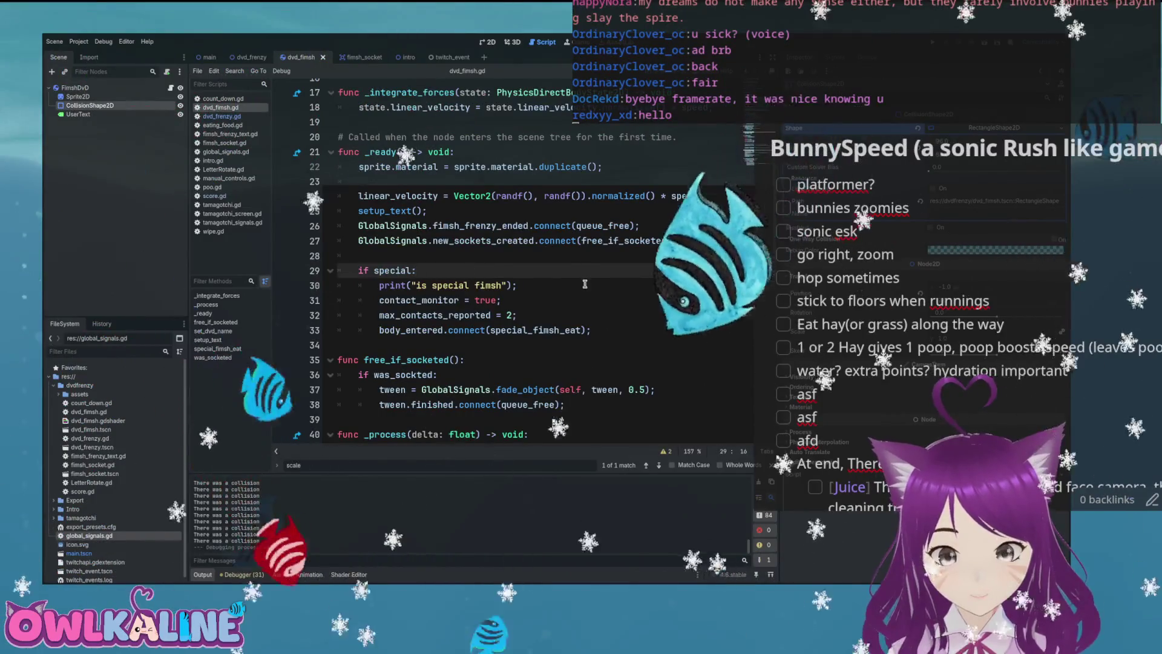
key("Return")
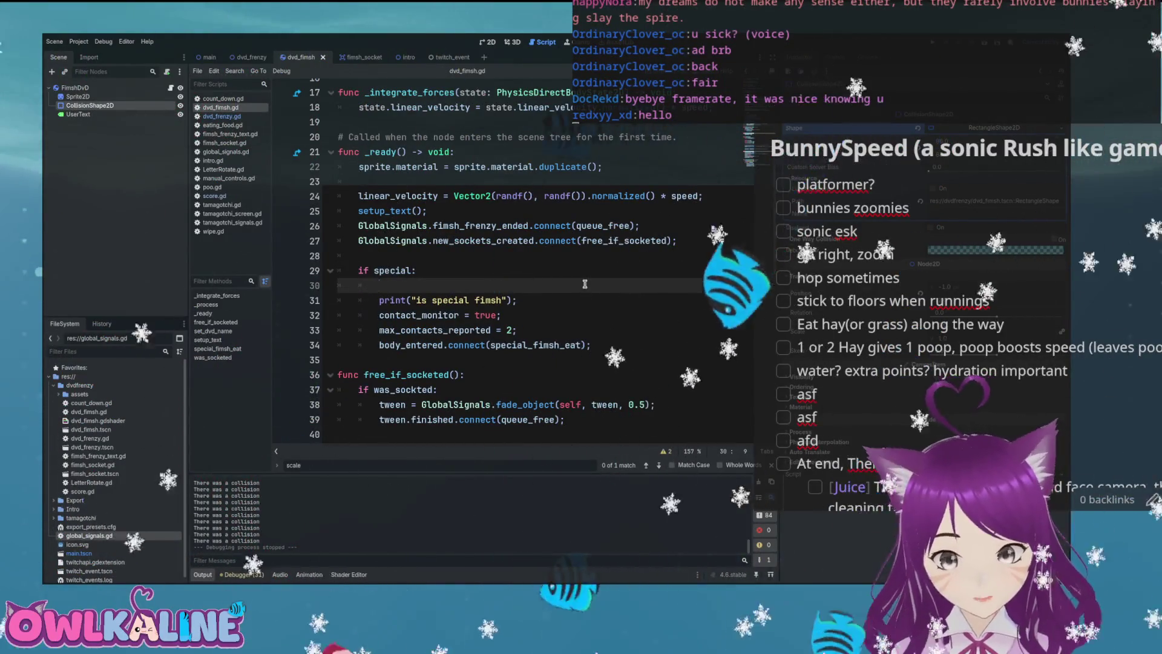
type("col")
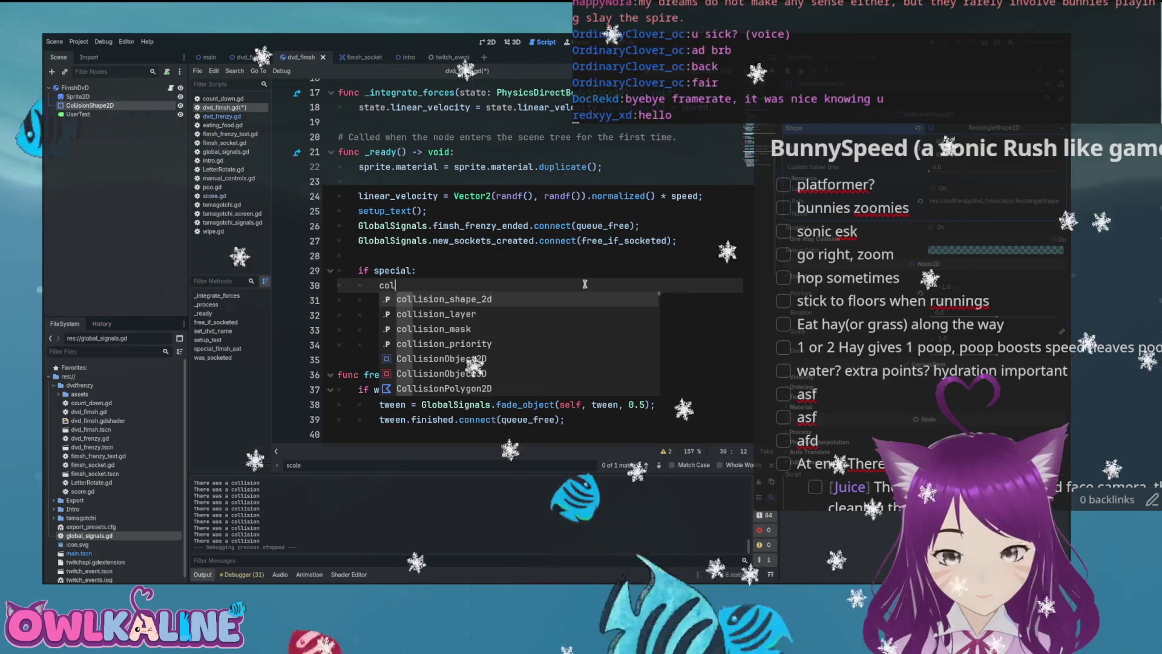
key("Return")
type("= col")
key("Return")
type("du")
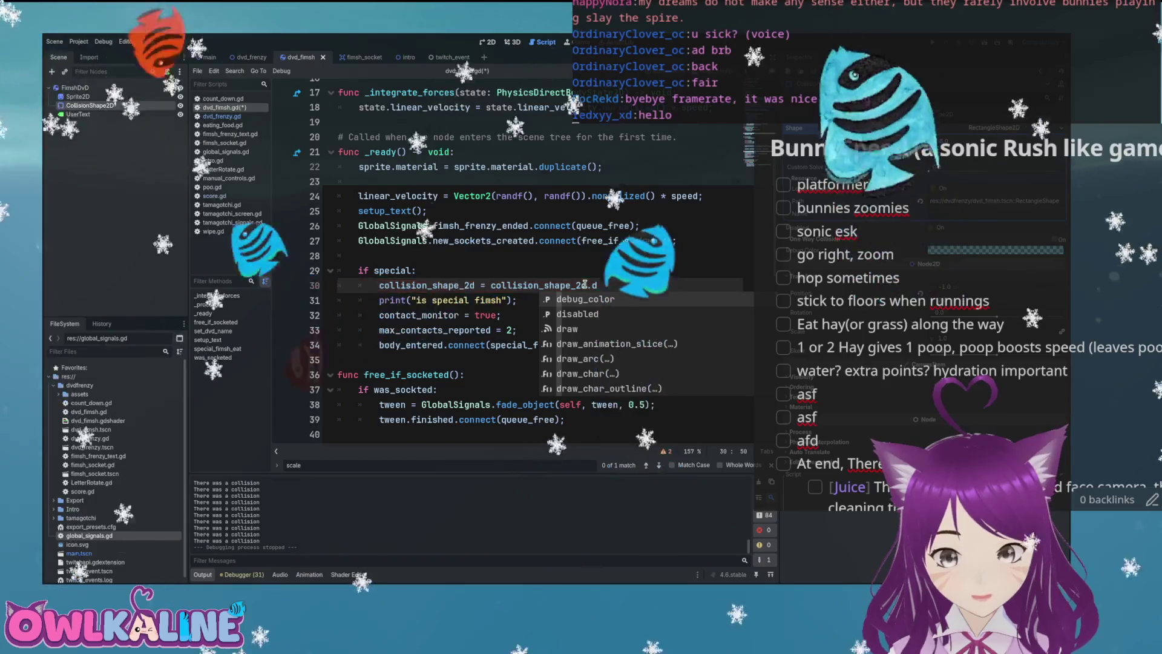
key("Return")
type(")")
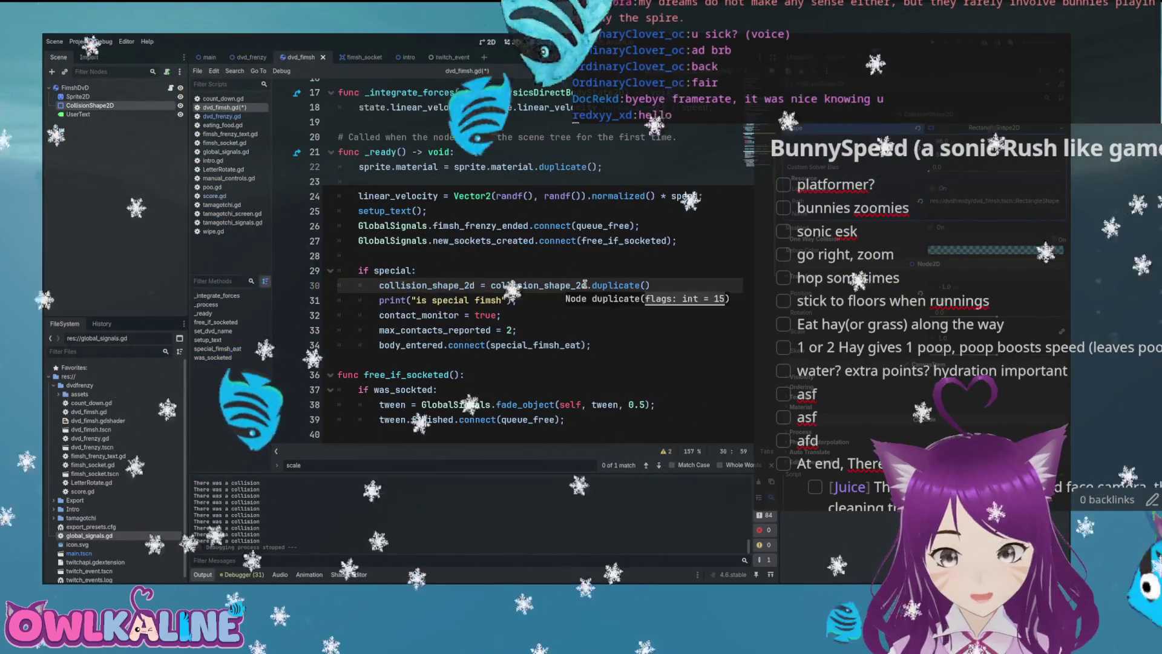
type(";")
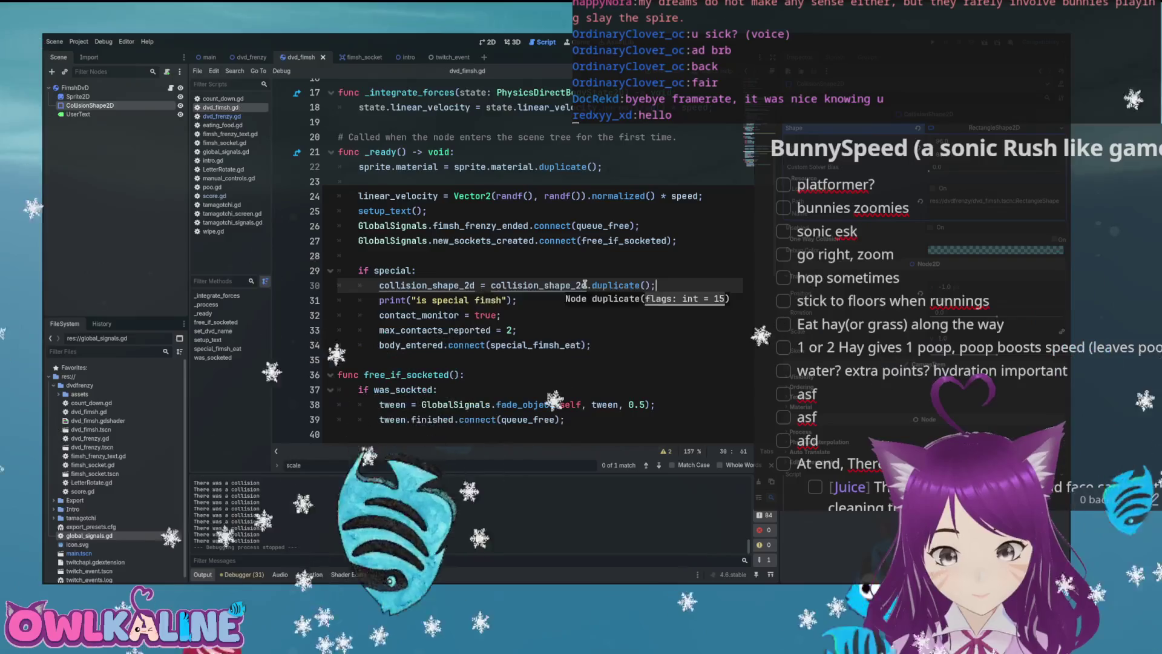
- Undo the unfinished print line below it and run the project
key("Return")
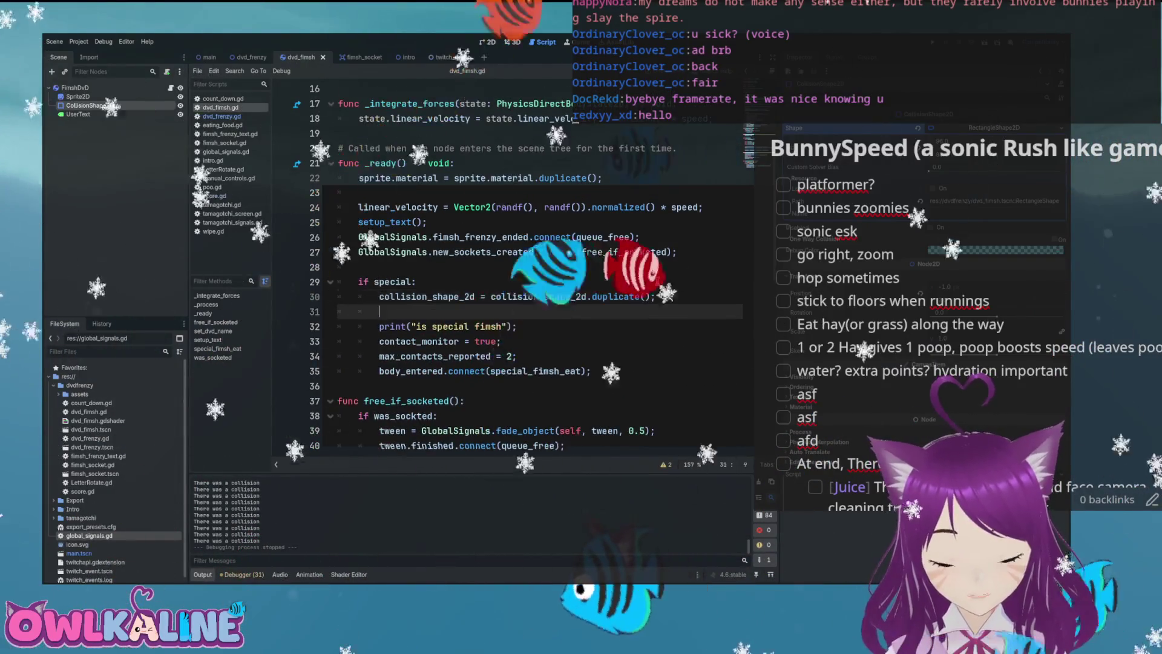
type("spri")
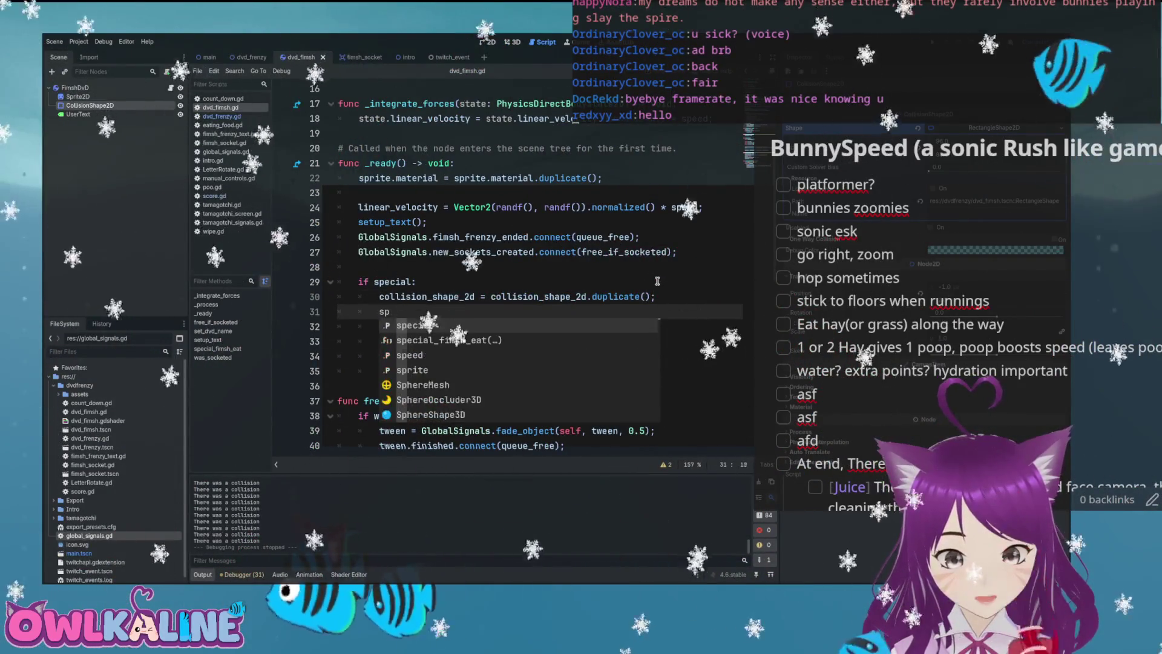
key("ctrl+z")
key("ctrl+z")
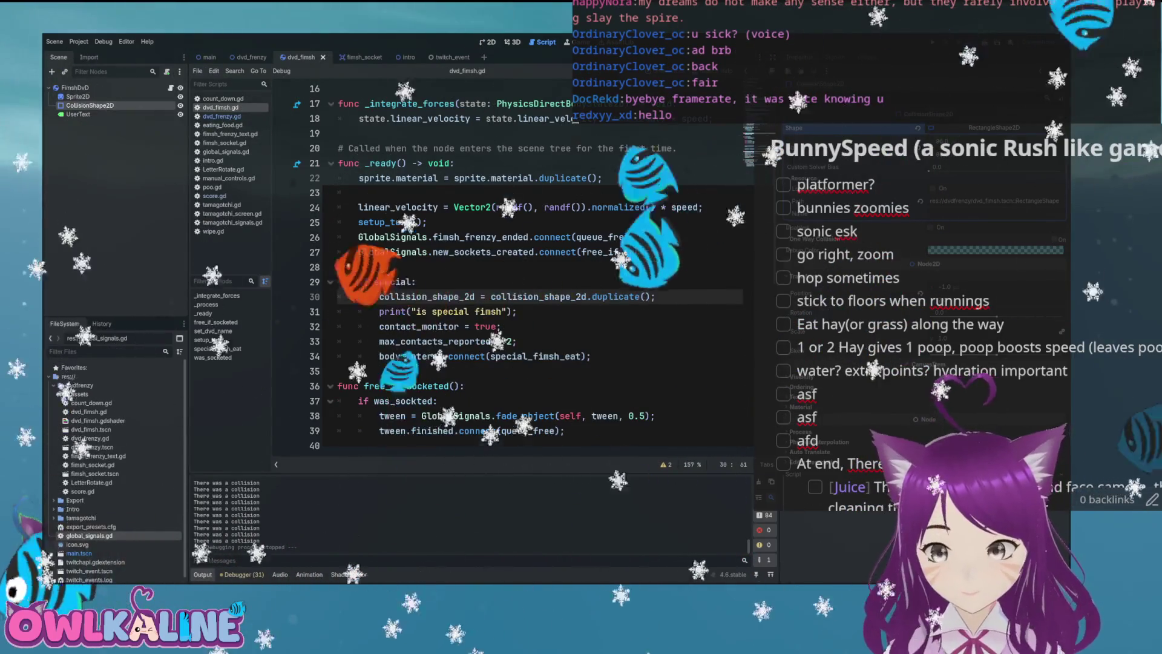
key("F5")
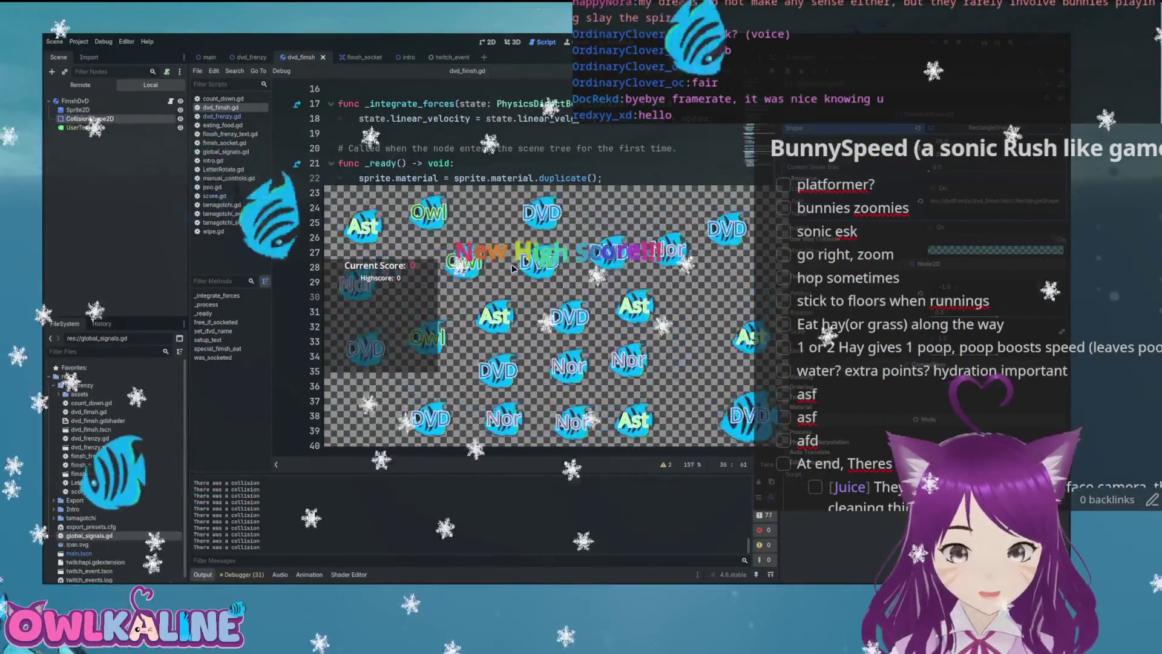
- Stop the test run after watching the fimshes multiply and collide
key("F8")
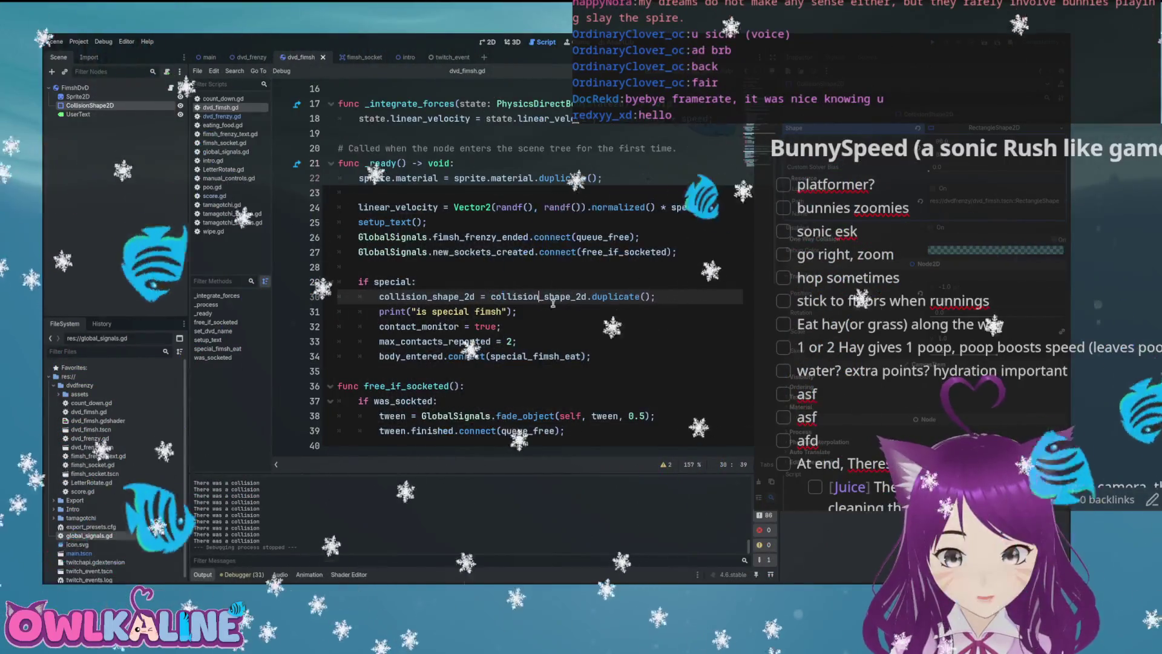
- Change line 30 to collision_shape_2d.shape = collision_shape_2d.shape.duplicate(), save, then stop the test run
left_click(589, 297)
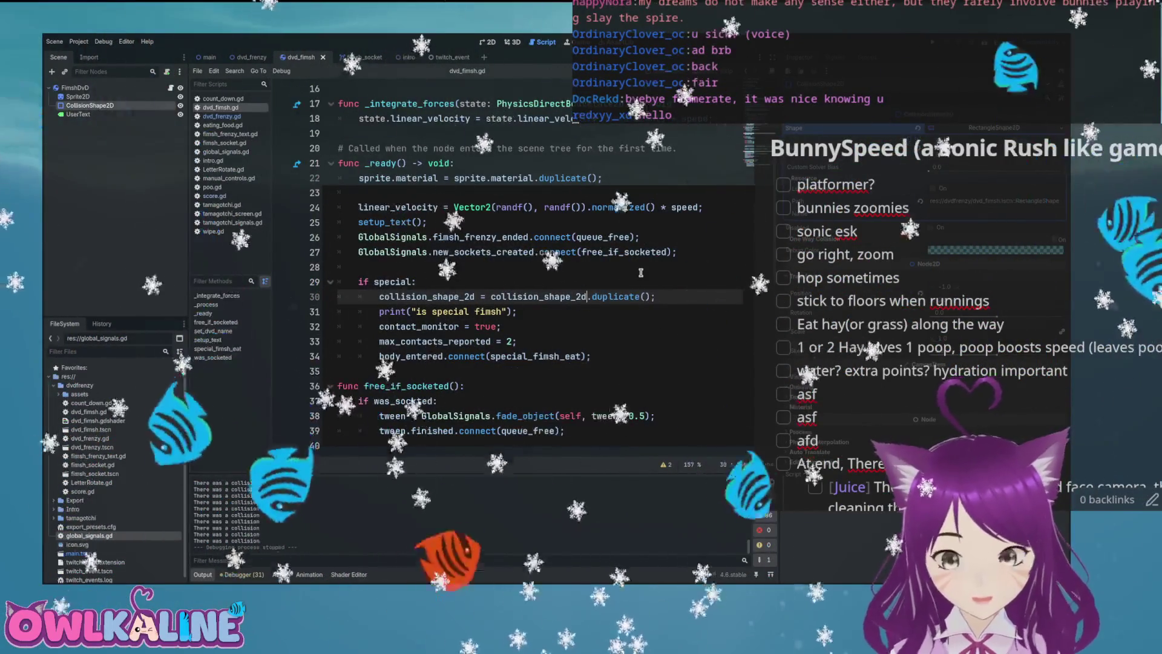
type(".")
key("BackSpace")
type(".shape")
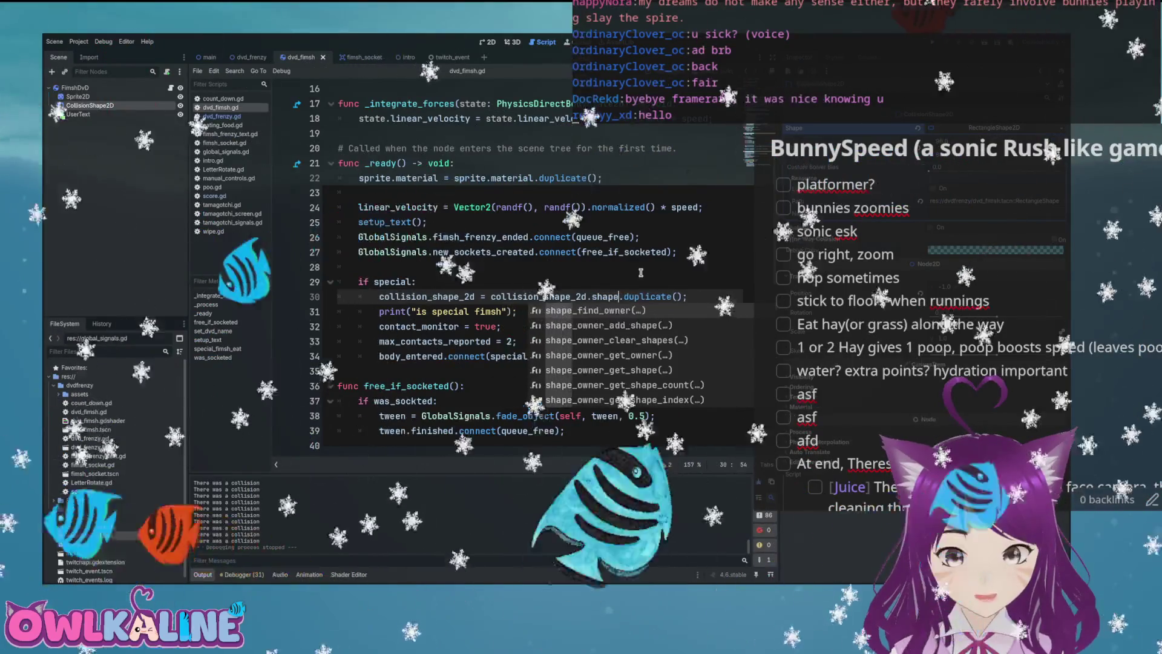
key("Escape")
key("Home")
key("ctrl+Right")
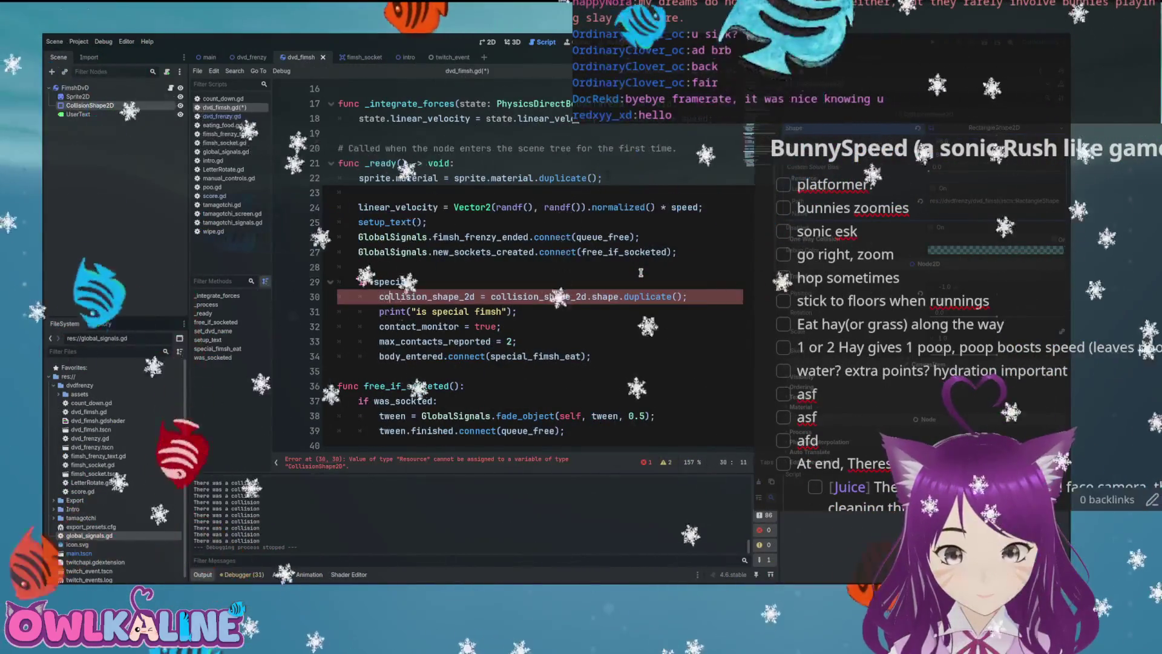
type(".shape")
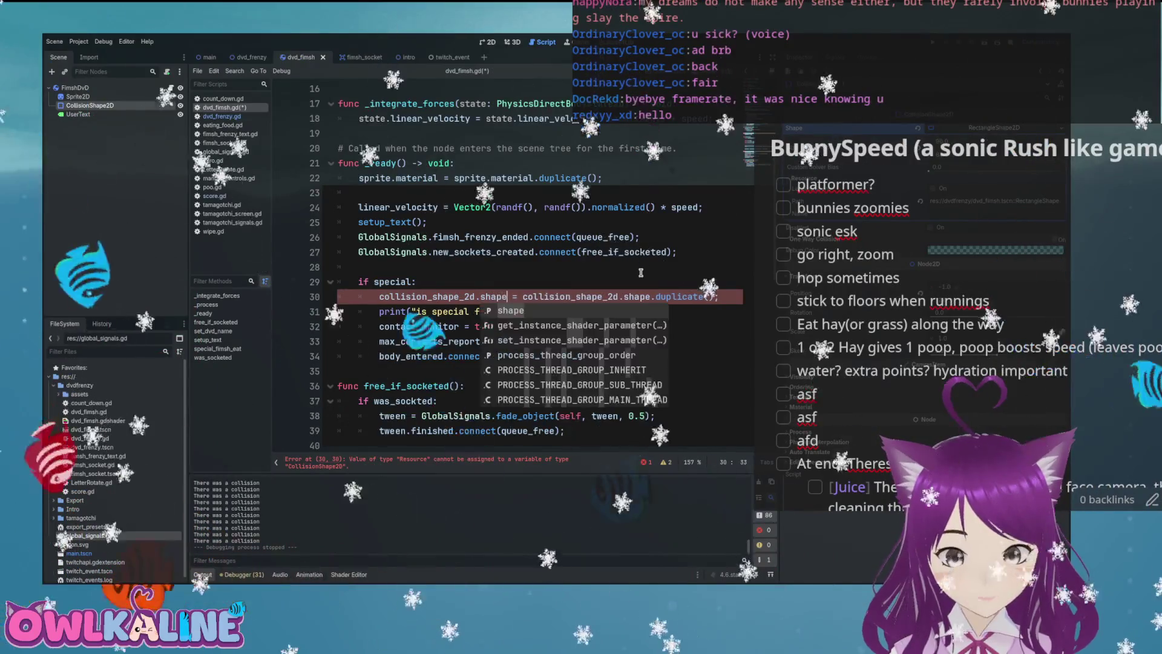
key("ctrl+s")
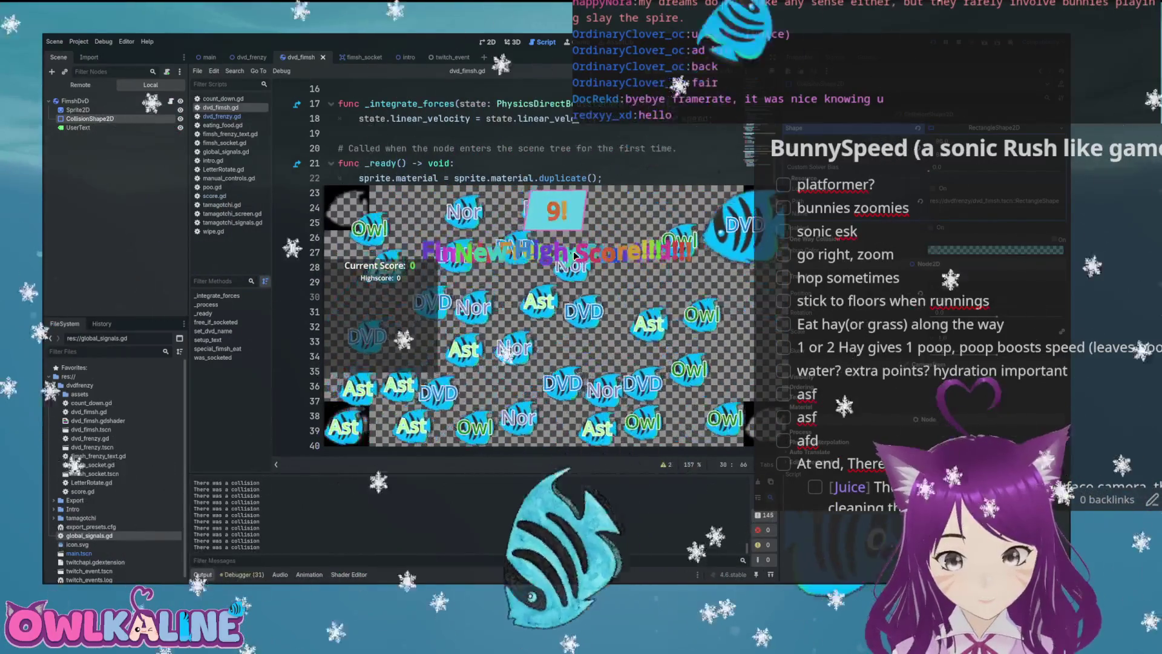
key("F8")
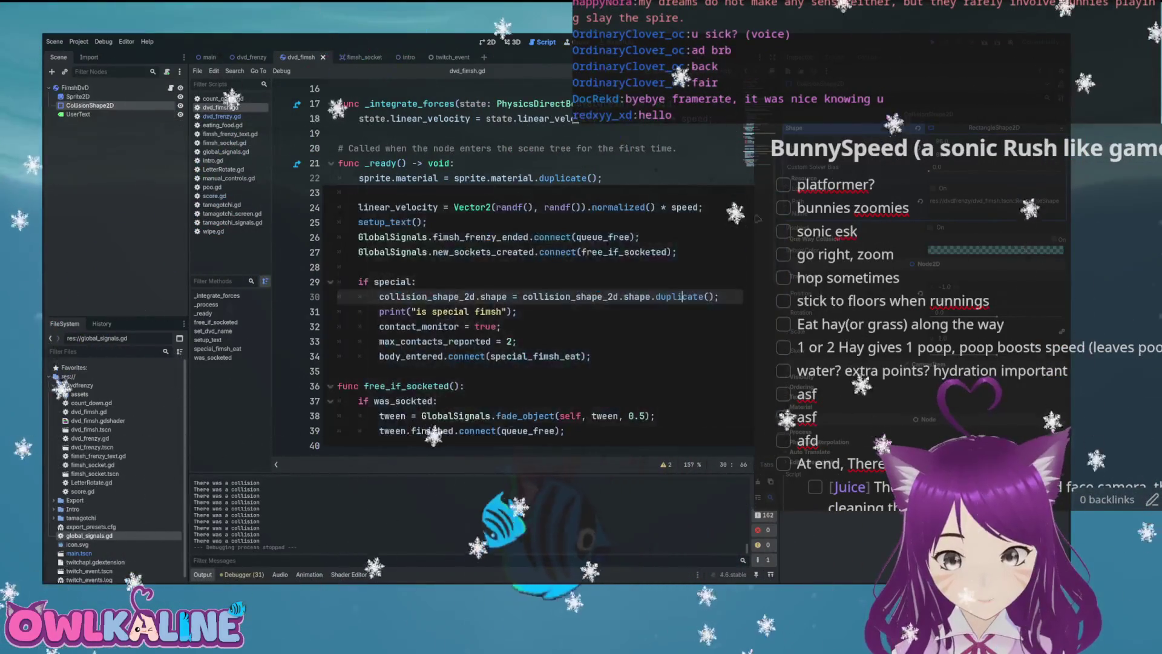
- Delete the print("is special fimsh") line from _ready
scroll(550, 325, "down", 1)
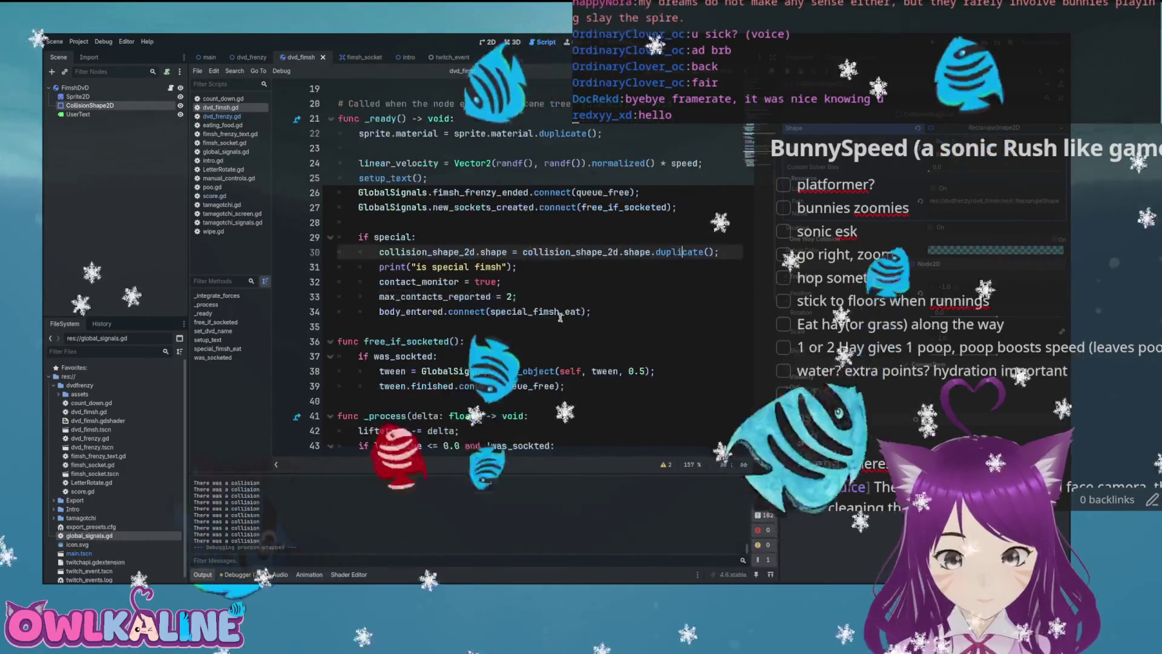
key("BackSpace")
key("BackSpace")
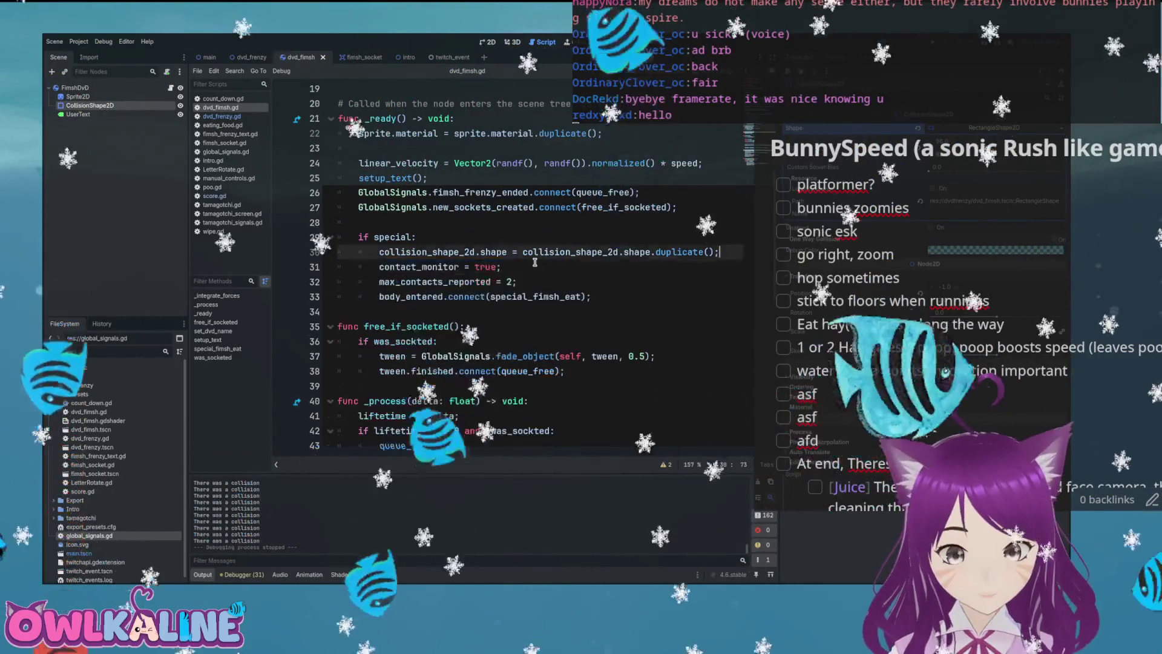
scroll(551, 275, "down", 10)
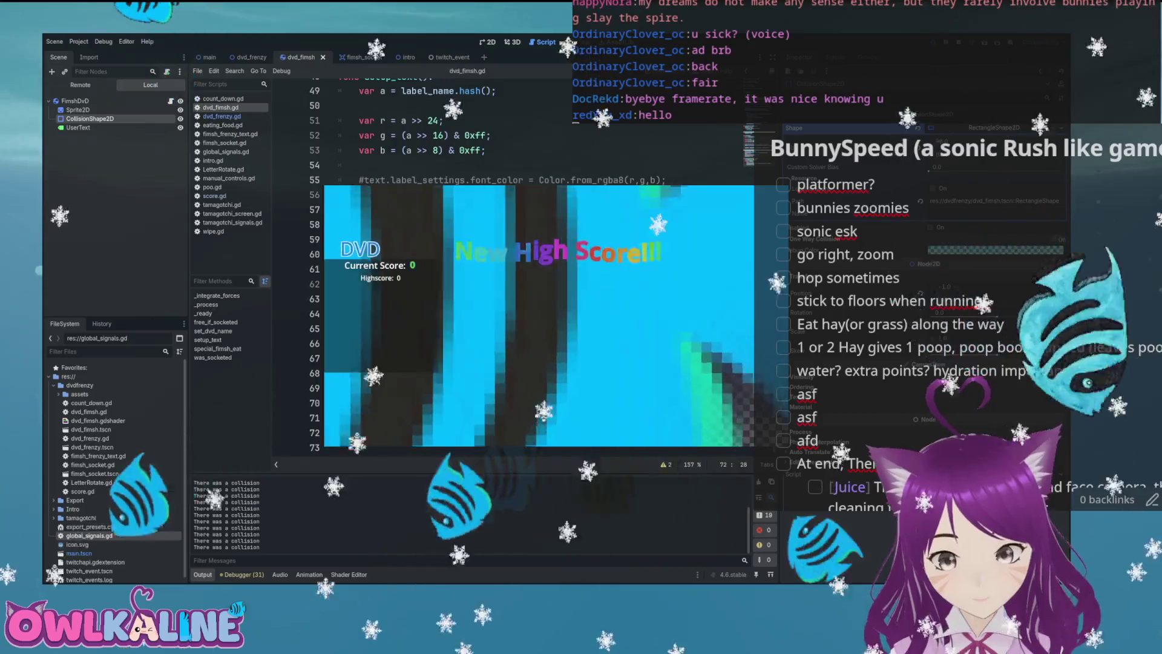
- Stop the game and add var scale_amount = 1.05 after the queue_free line
key("F8")
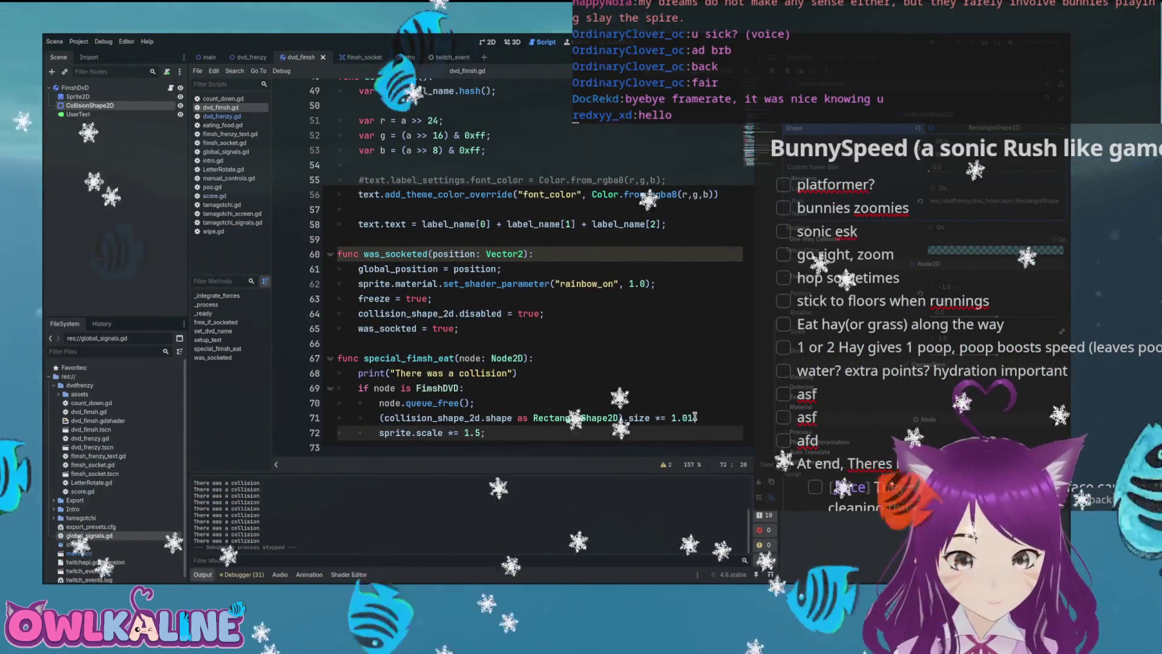
left_click(576, 404)
type("scale)")
key("BackSpace")
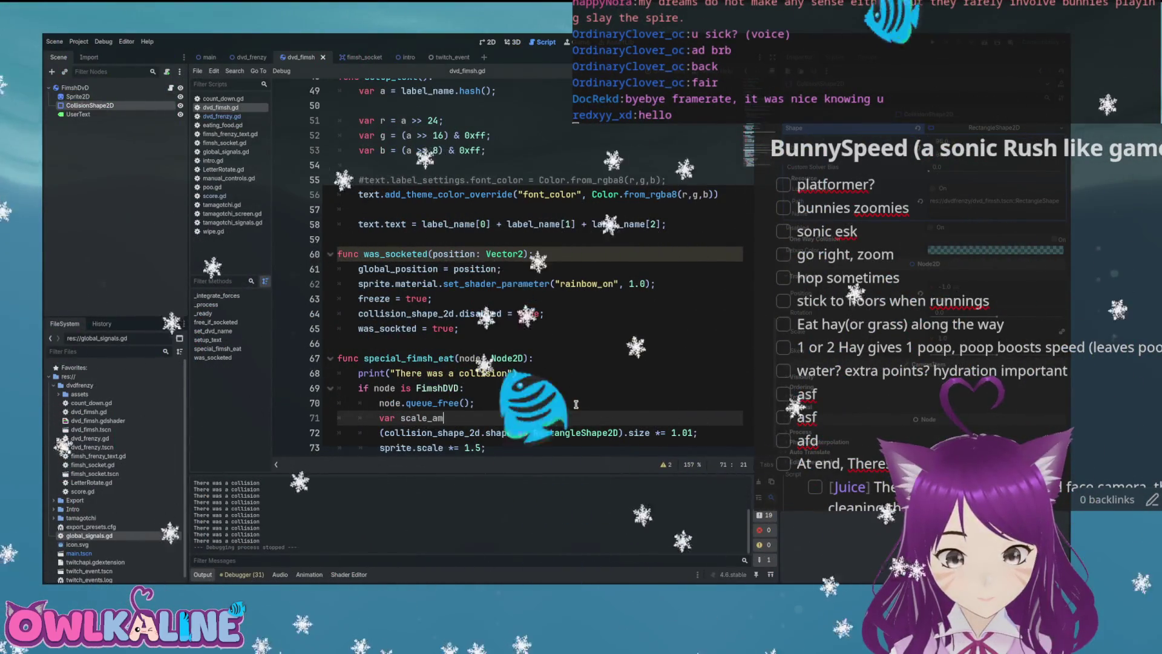
type("1.05;")
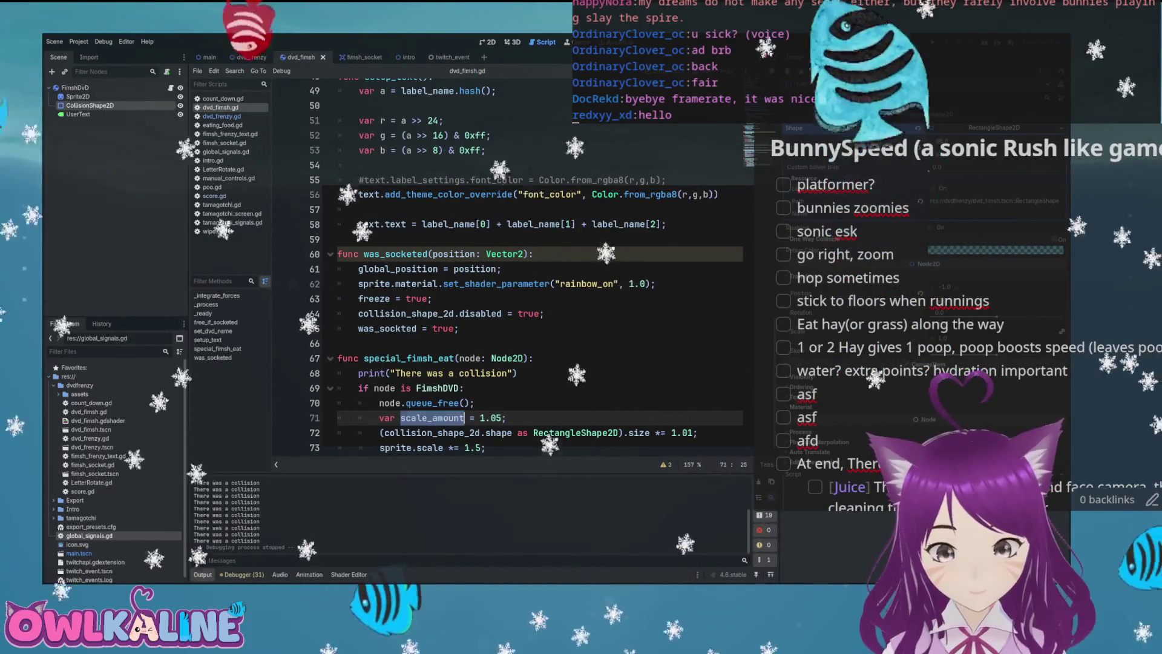
- Replace the 1.5 sprite factor and 1.01 collision size factor with scale_amount, and save
double_click(475, 447)
type("scale_amount")
left_click_drag(694, 428, 675, 432)
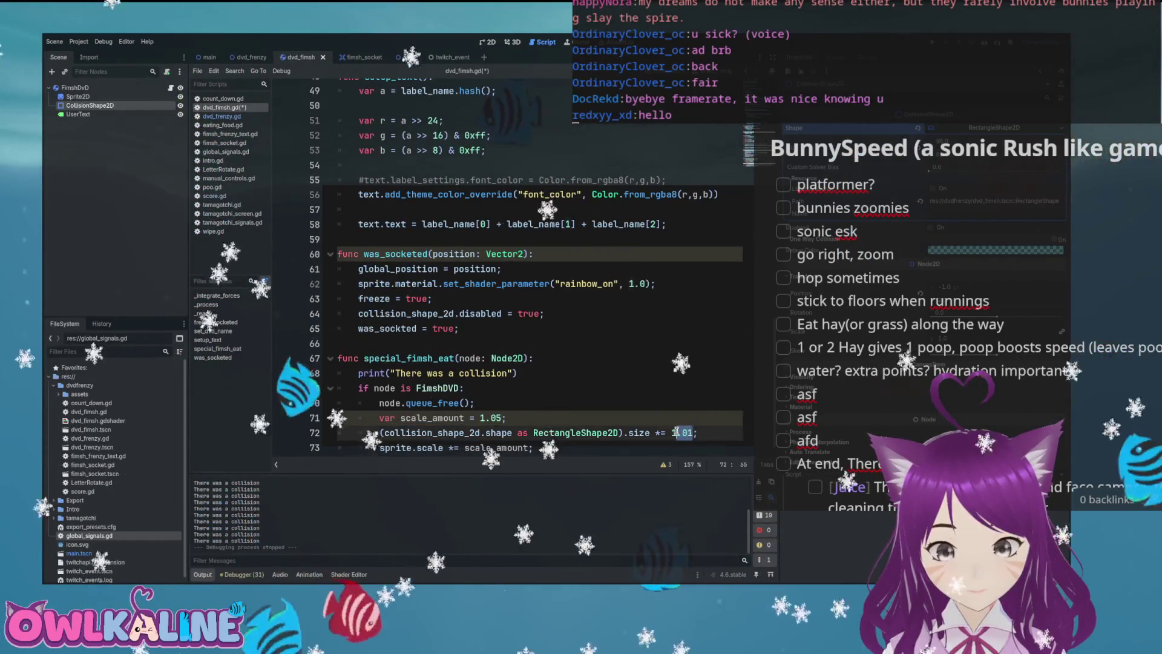
type("scale_amount")
key("ctrl+s")
scroll(515, 427, "down", 1)
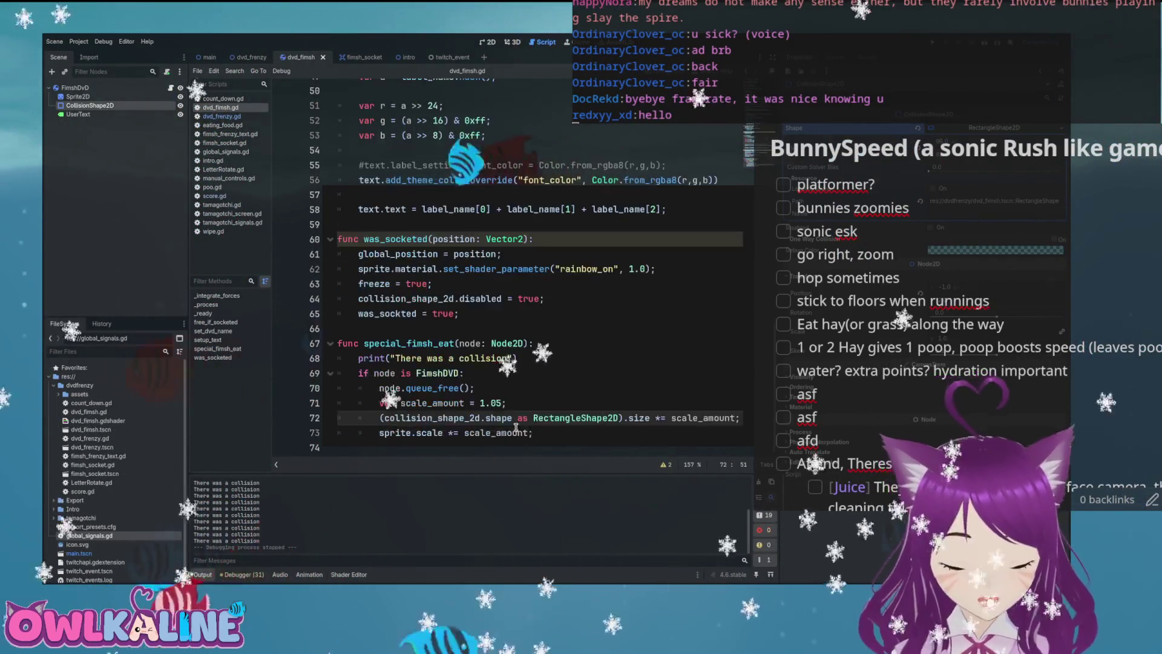
left_click(511, 398)
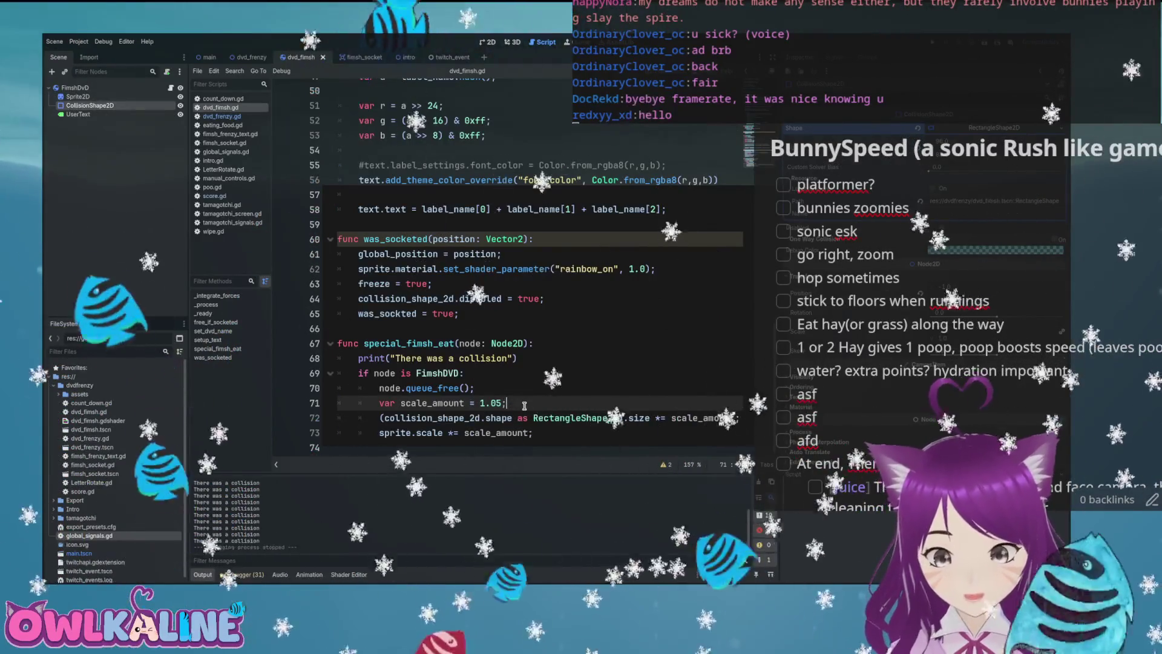
left_click(520, 313)
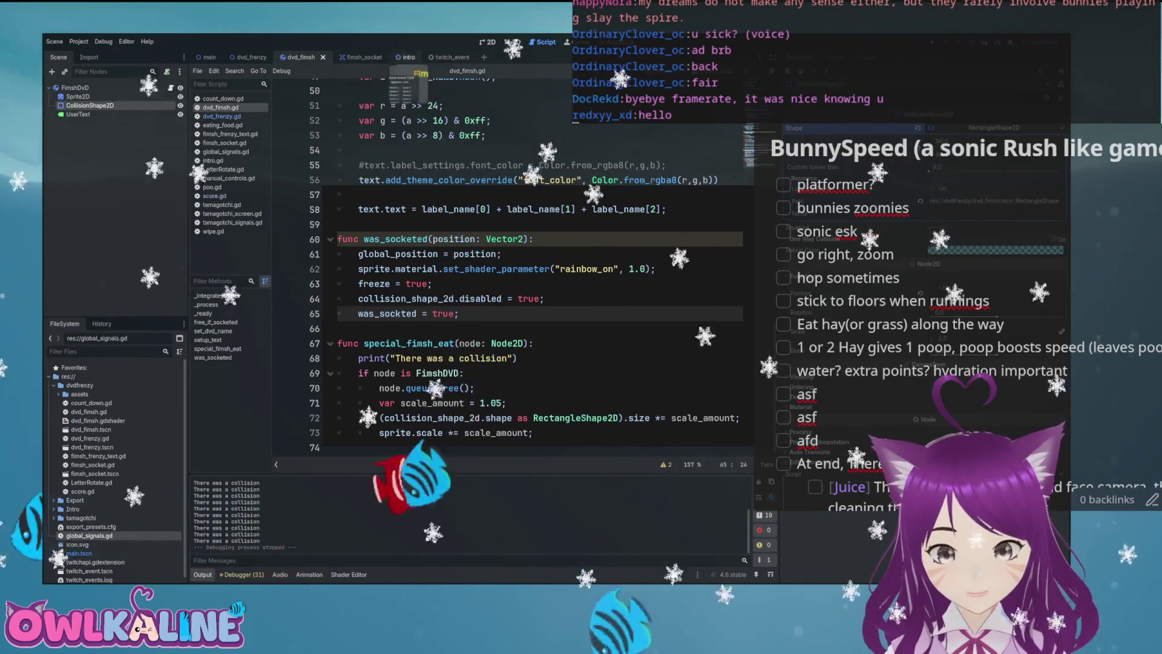
- Comment out the frenzy-ended queue_free connection on line 26 of dvd_fimsh.gd
key("ctrl+Tab")
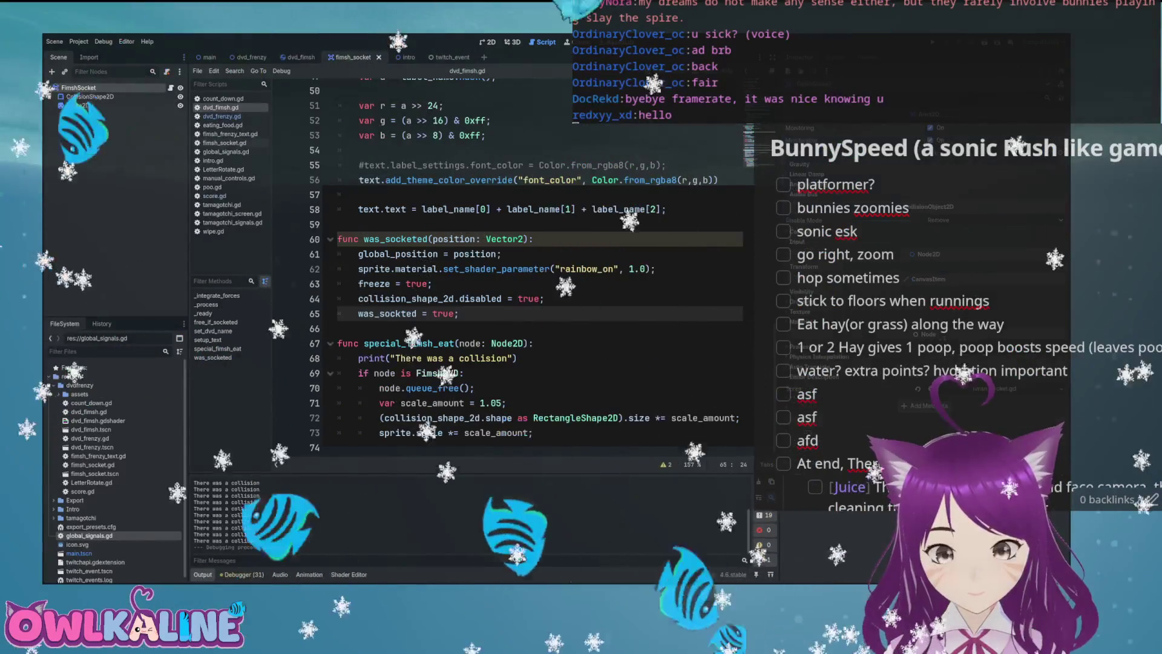
key("ctrl+shift+Tab")
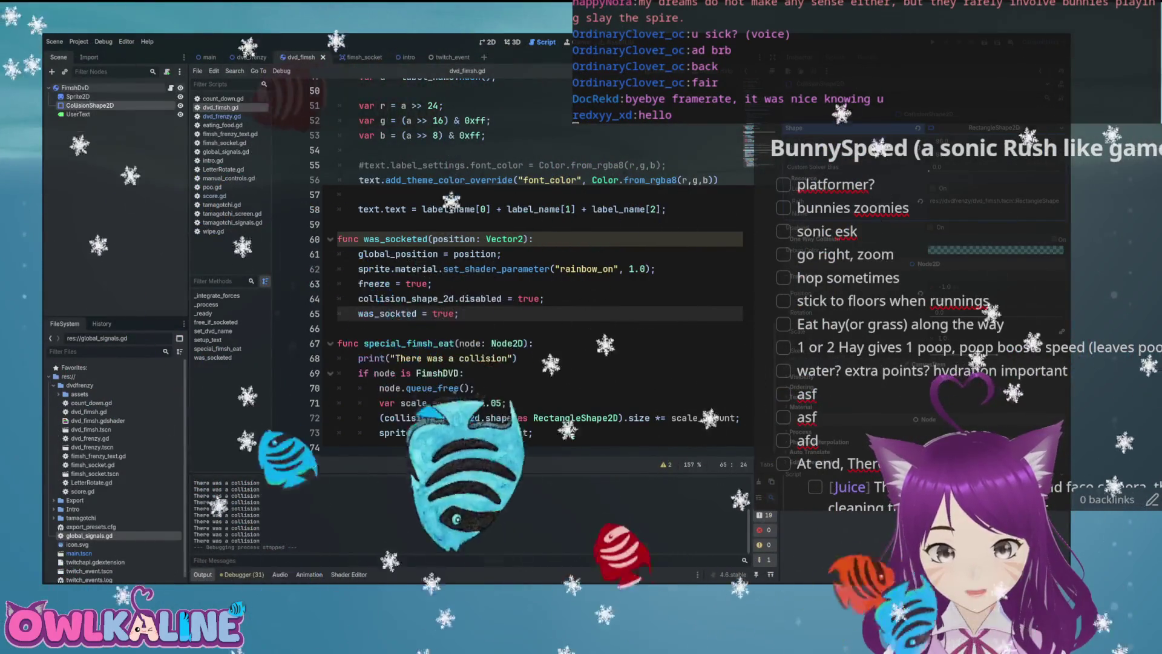
scroll(474, 238, "up", 13)
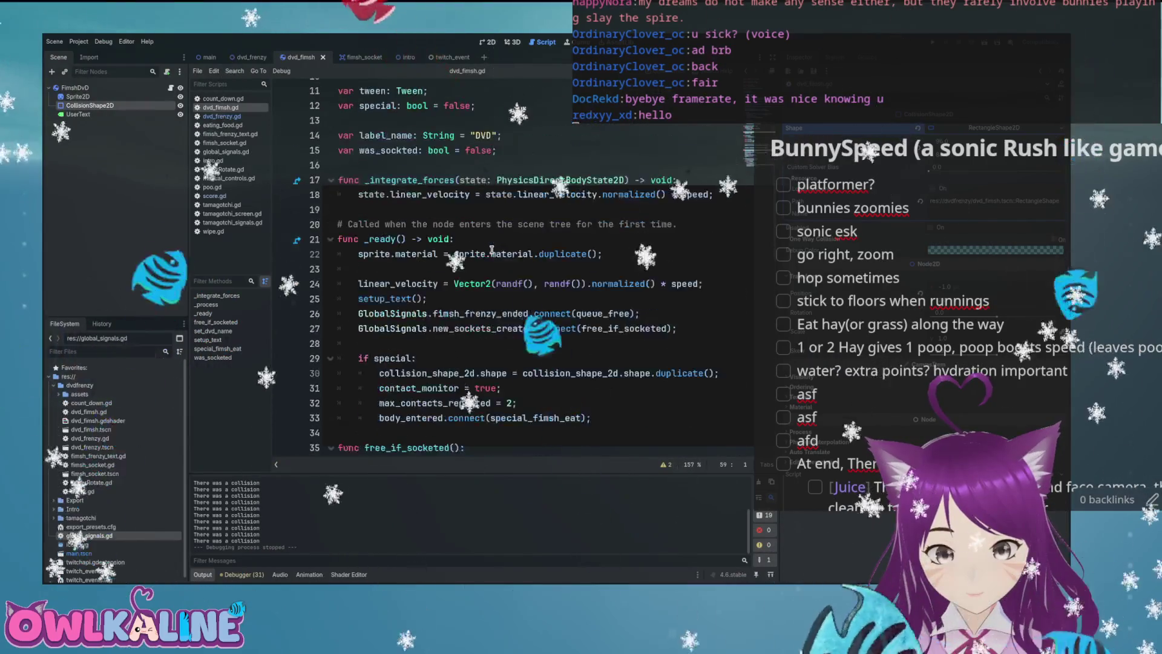
key("ctrl+k")
left_click(495, 285)
left_click(525, 313)
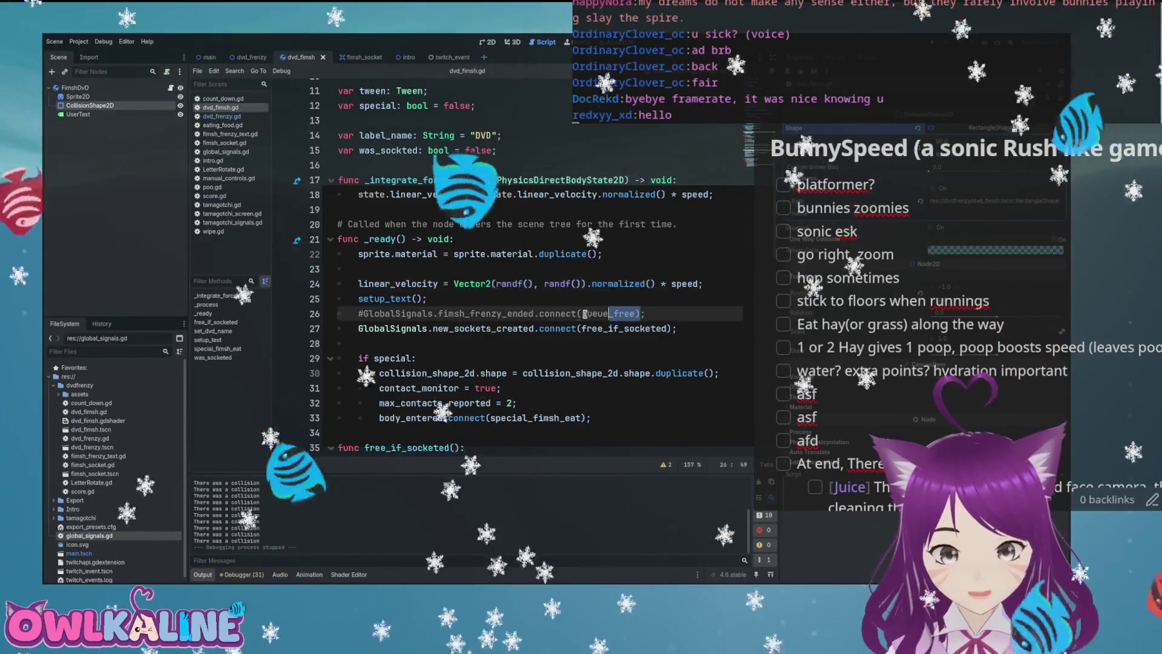
- Delete the create_dvd_fimsh("DVD") spawn line in dvd_frenzy.gd, save, and run the game
key("ctrl+shift+Tab")
key("ctrl+shift+Tab")
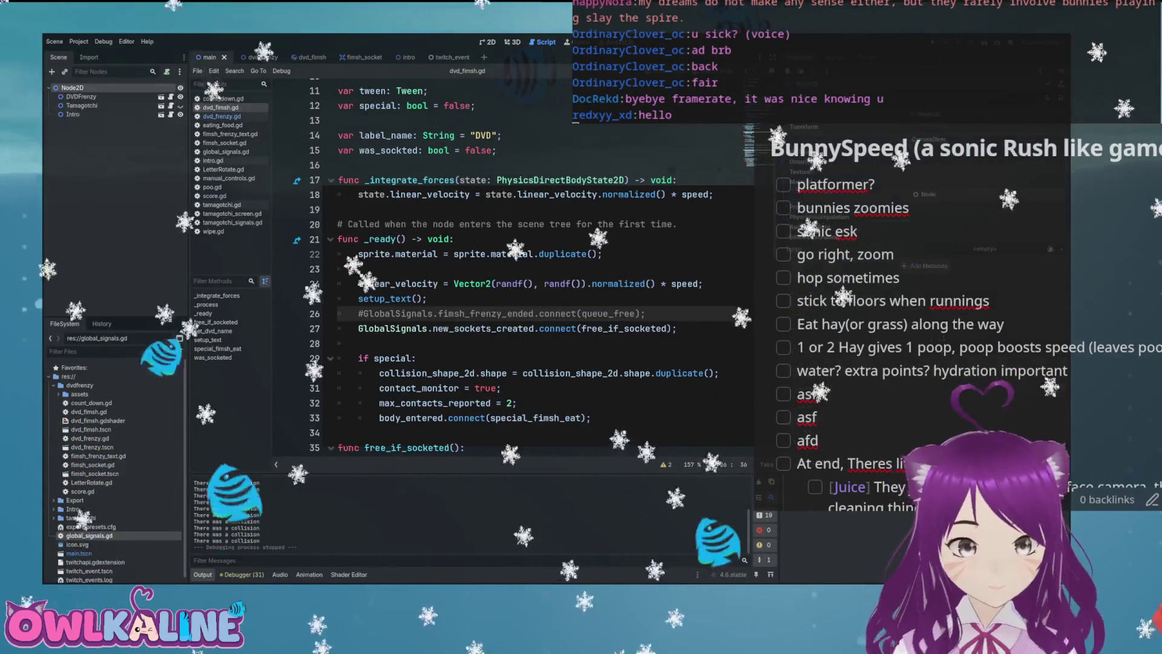
key("ctrl+Tab")
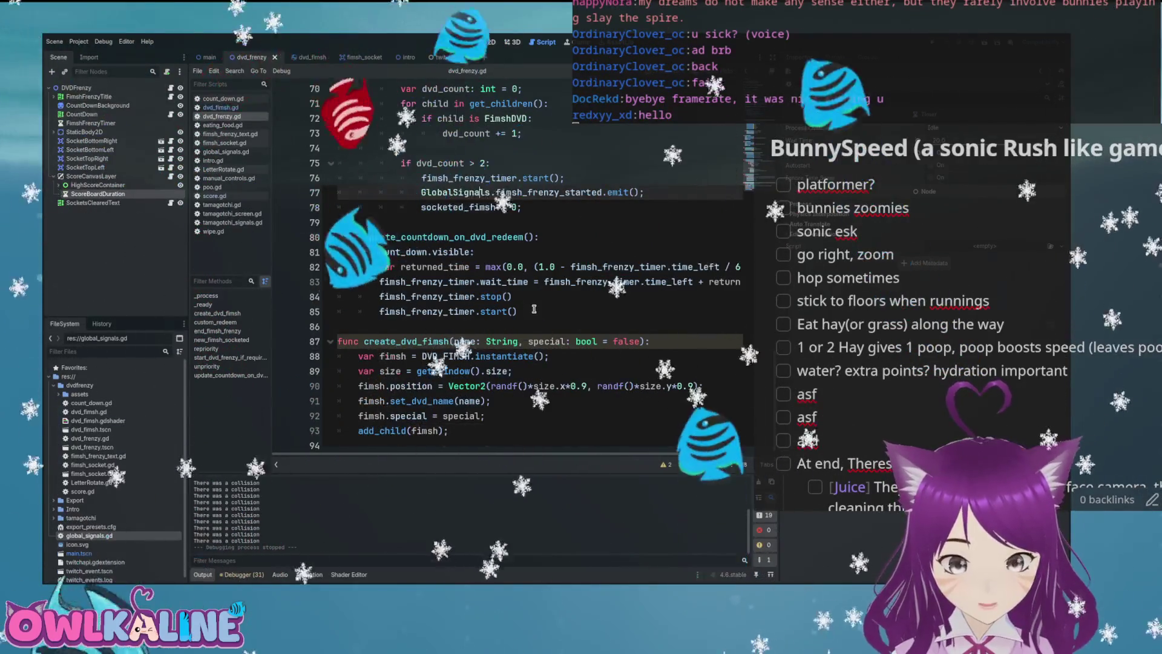
scroll(534, 300, "up", 14)
left_click_drag(507, 252, 337, 252)
key("BackSpace")
key("BackSpace")
key("ctrl+s")
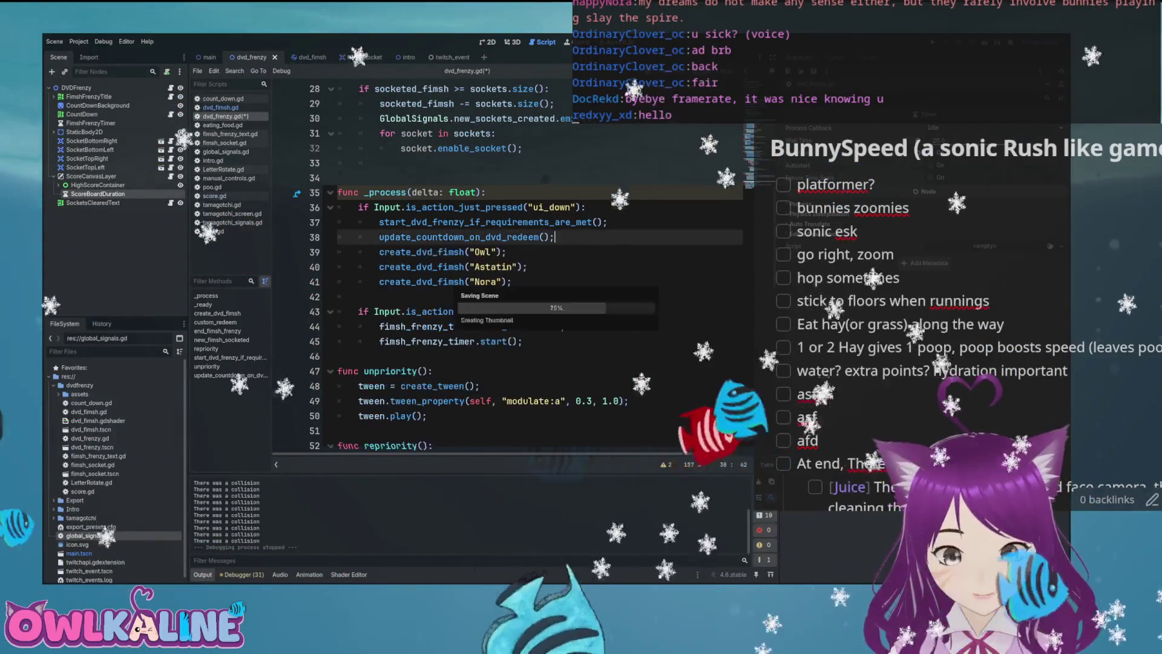
key("F5")
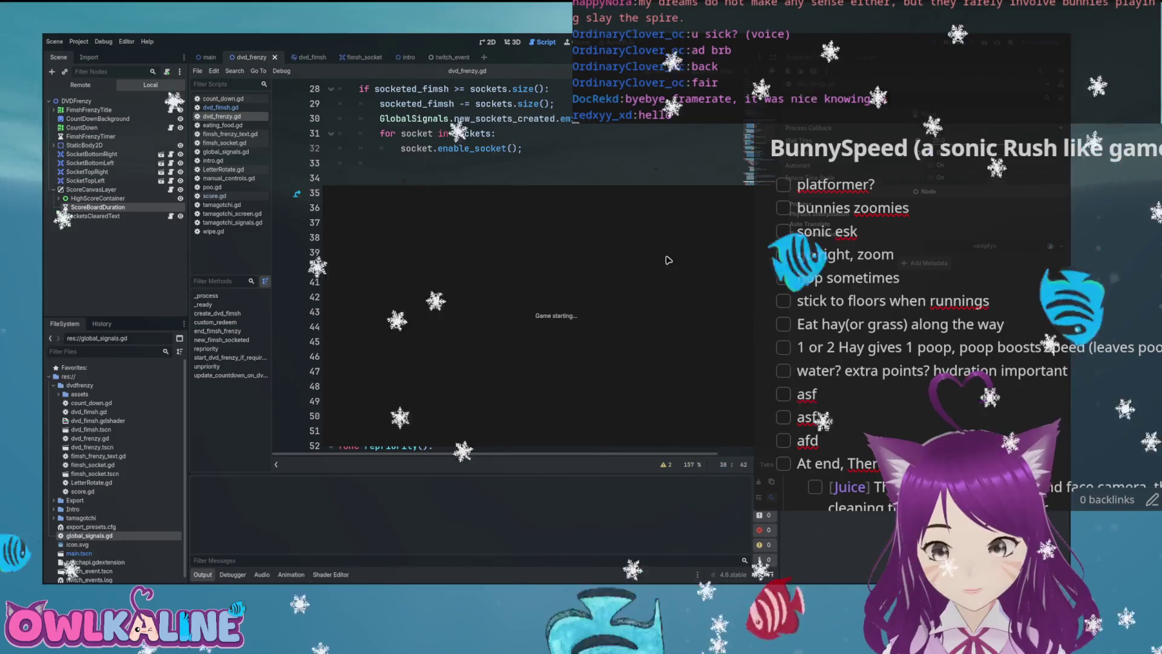
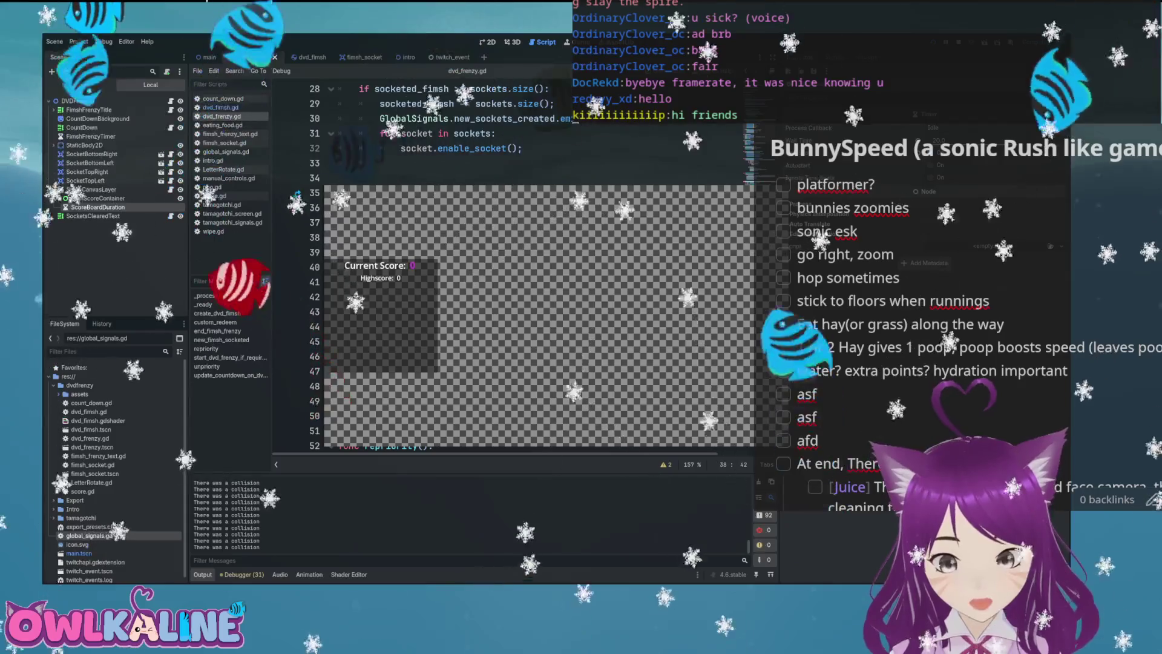
- Stop the running game
key("F8")
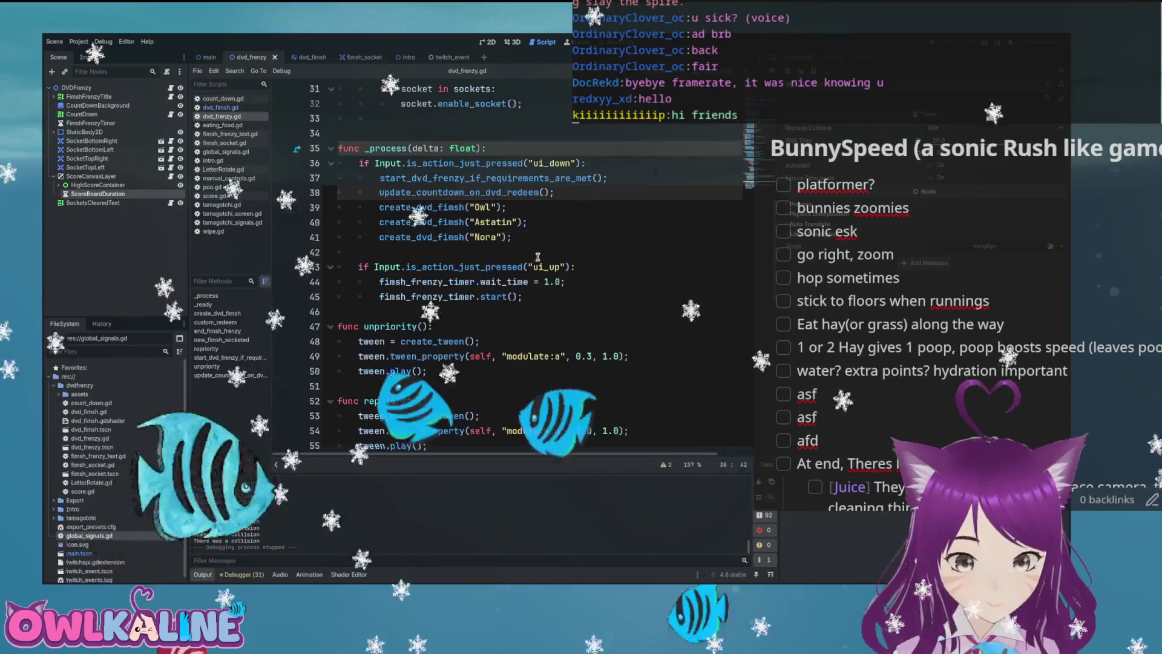
scroll(529, 267, "down", 2)
scroll(525, 298, "up", 2)
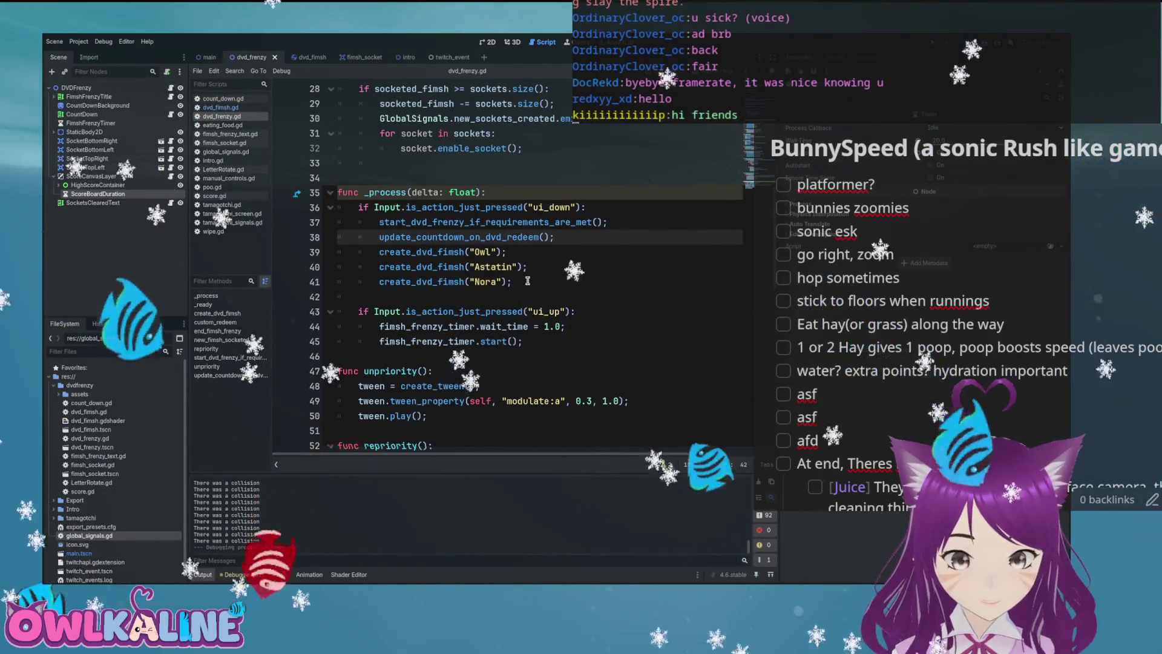
- Comment out lines 35–45 of the _process function in dvd_frenzy.gd with Ctrl+K
mouse_move(532, 285)
left_mouse_down()
mouse_move(345, 221)
mouse_move(339, 209)
left_mouse_up()
mouse_move(523, 341)
left_mouse_down()
mouse_move(348, 229)
mouse_move(334, 208)
left_mouse_up()
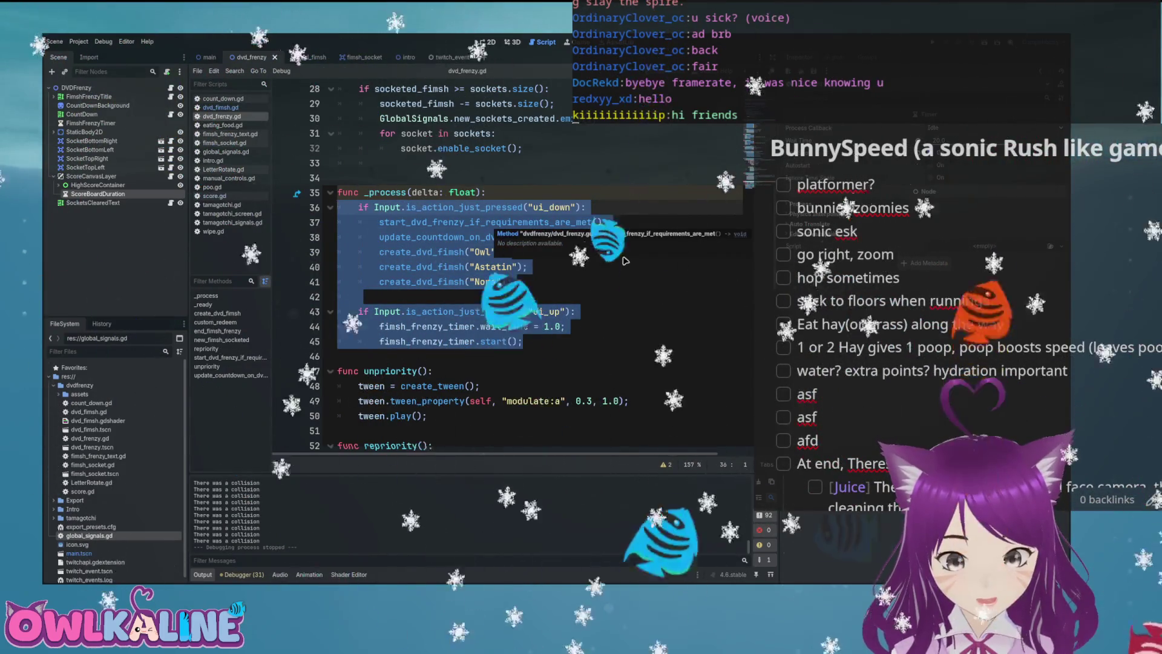
key("Up")
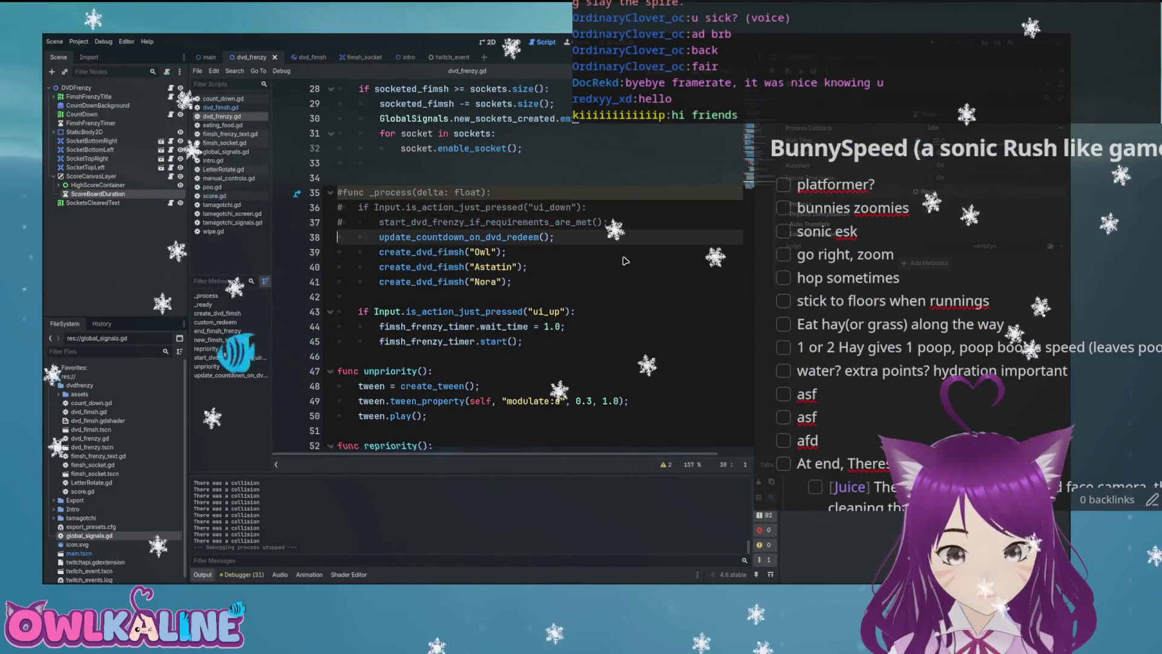
key("Right")
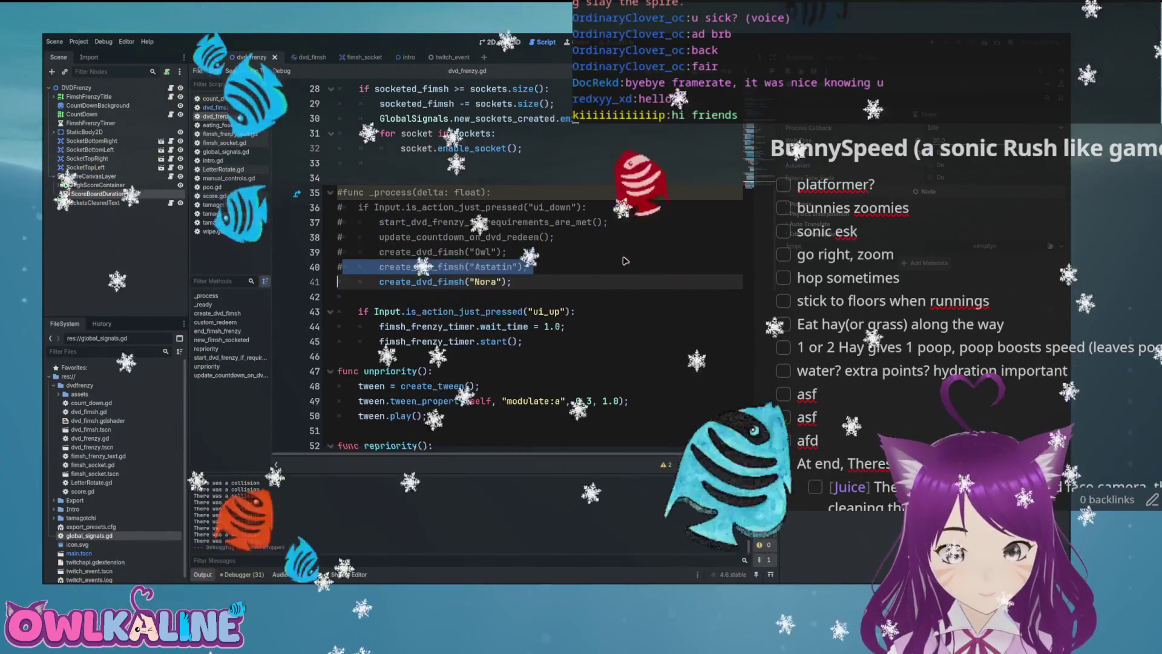
key("ctrl+k")
key("Down")
key("ctrl+k")
key("Down")
key("ctrl+k")
key("Down")
key("ctrl+k")
key("Down")
key("ctrl+k")
left_click(532, 207)
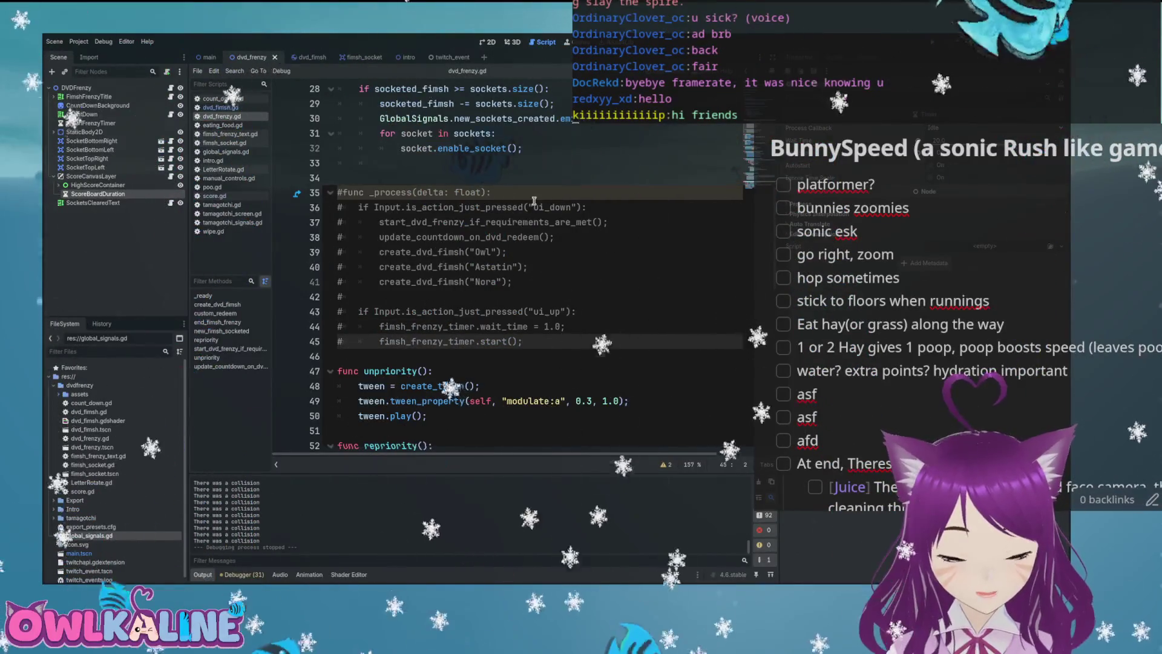
- Browse the open scripts to special_fimsh_eat in dvd_fimsh.gd
scroll(508, 266, "up", 5)
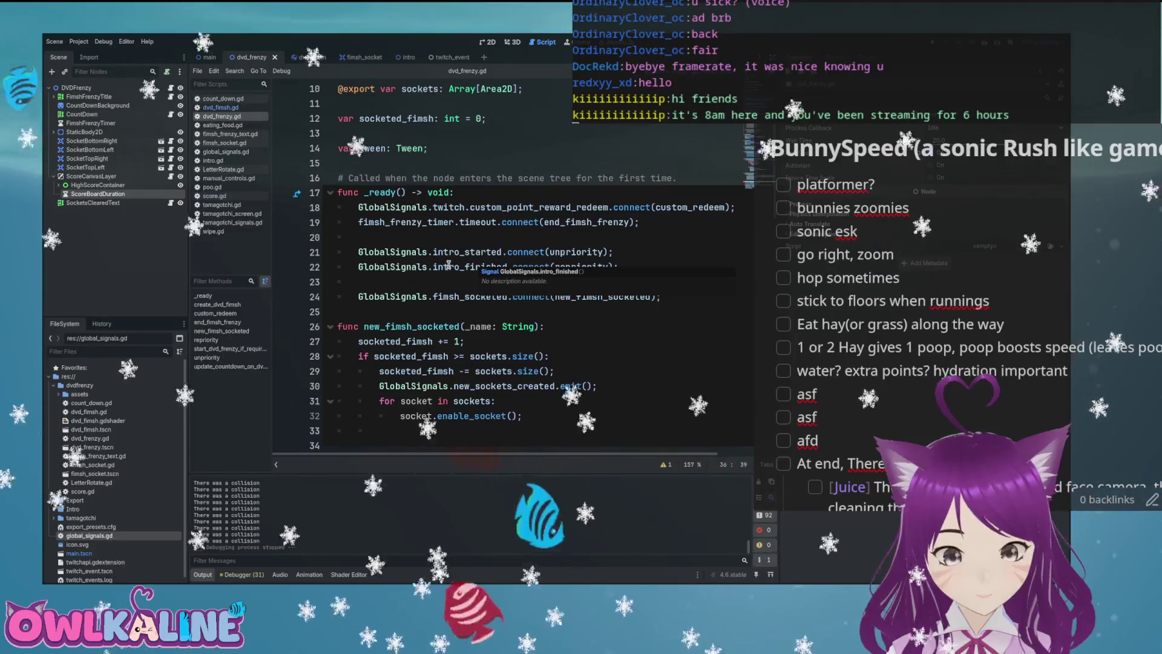
scroll(508, 266, "down", 1)
key("alt+Left")
key("alt+Left")
key("alt+Left")
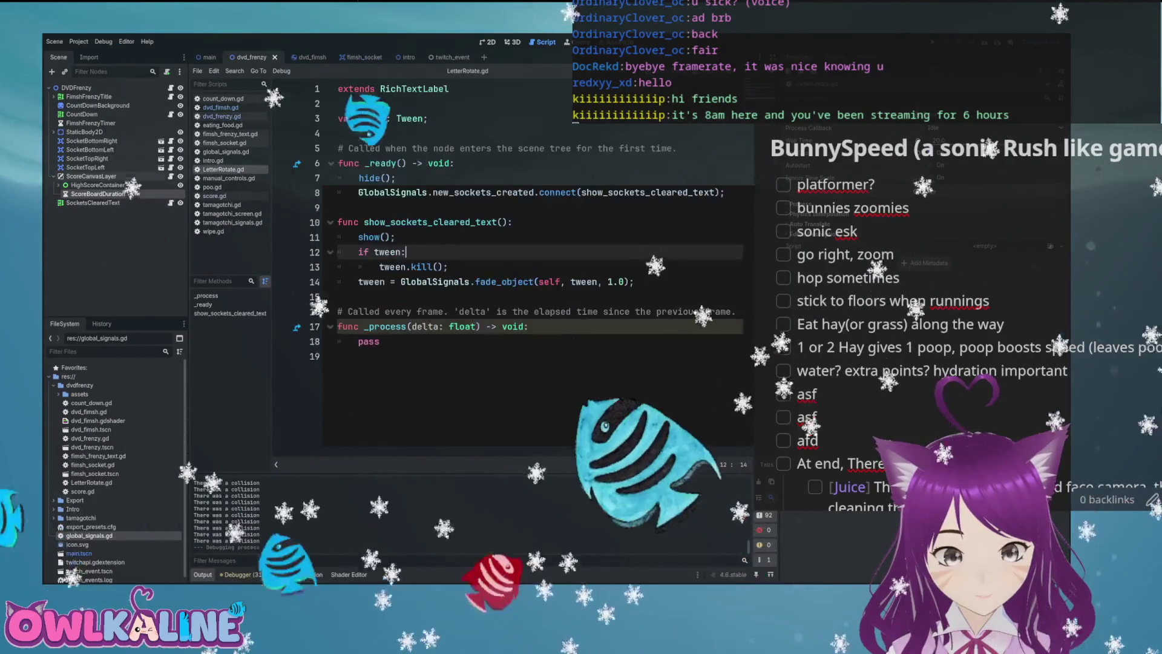
scroll(471, 245, "down", 9)
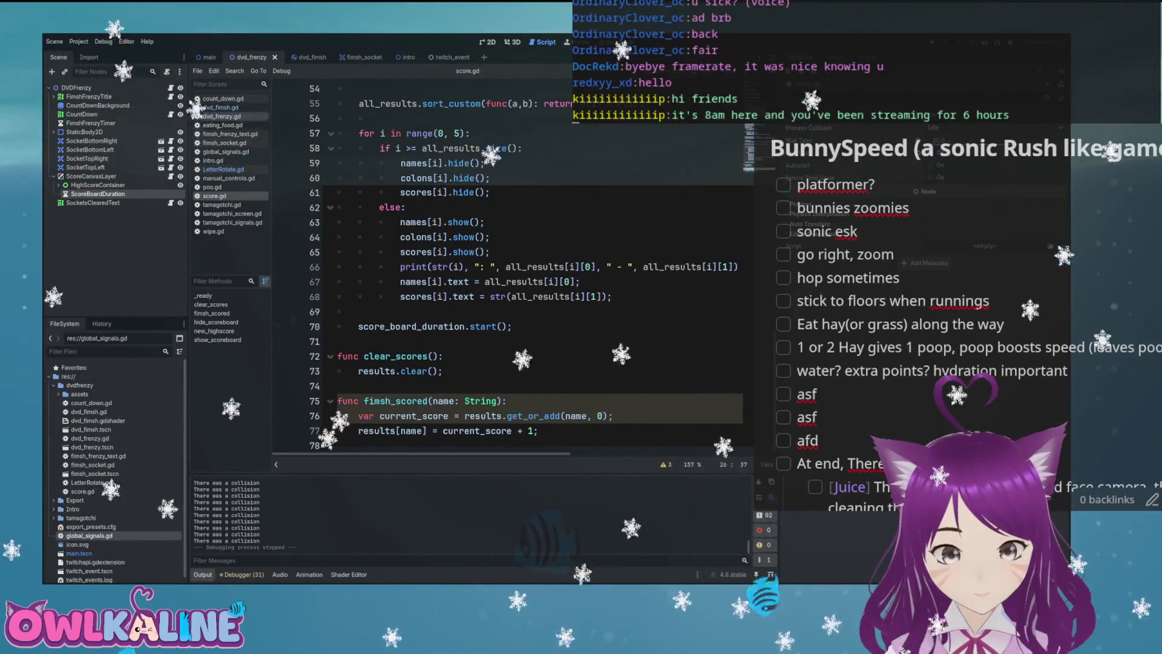
key("alt+Right")
scroll(539, 267, "down", 5)
scroll(538, 266, "up", 2)
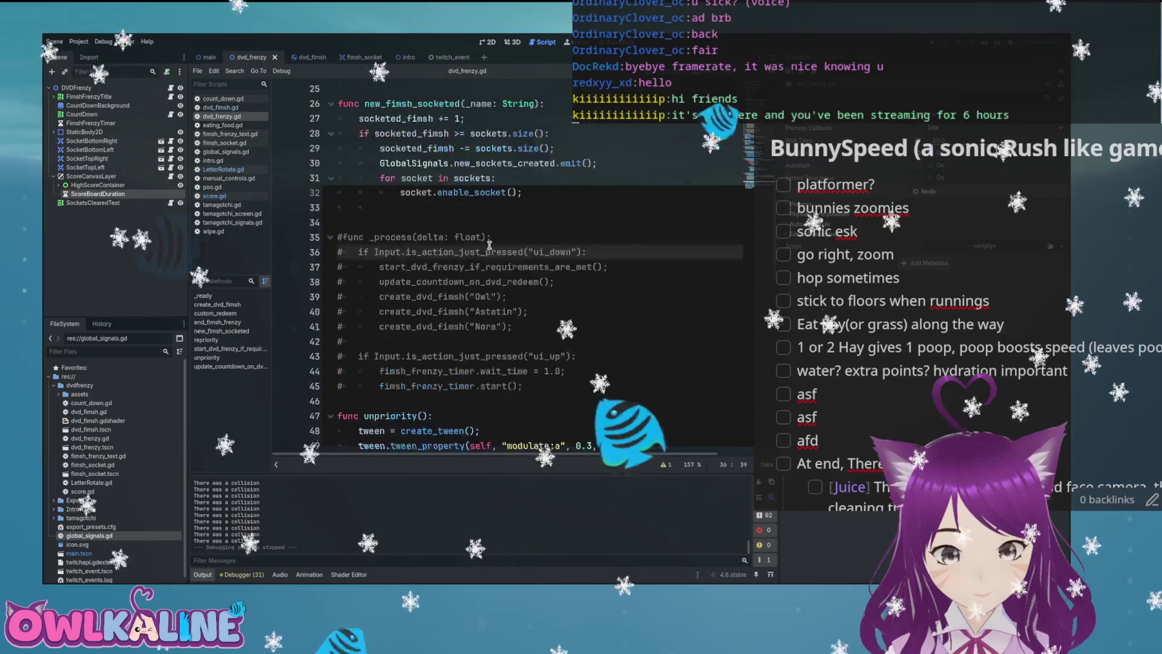
key("alt+Right")
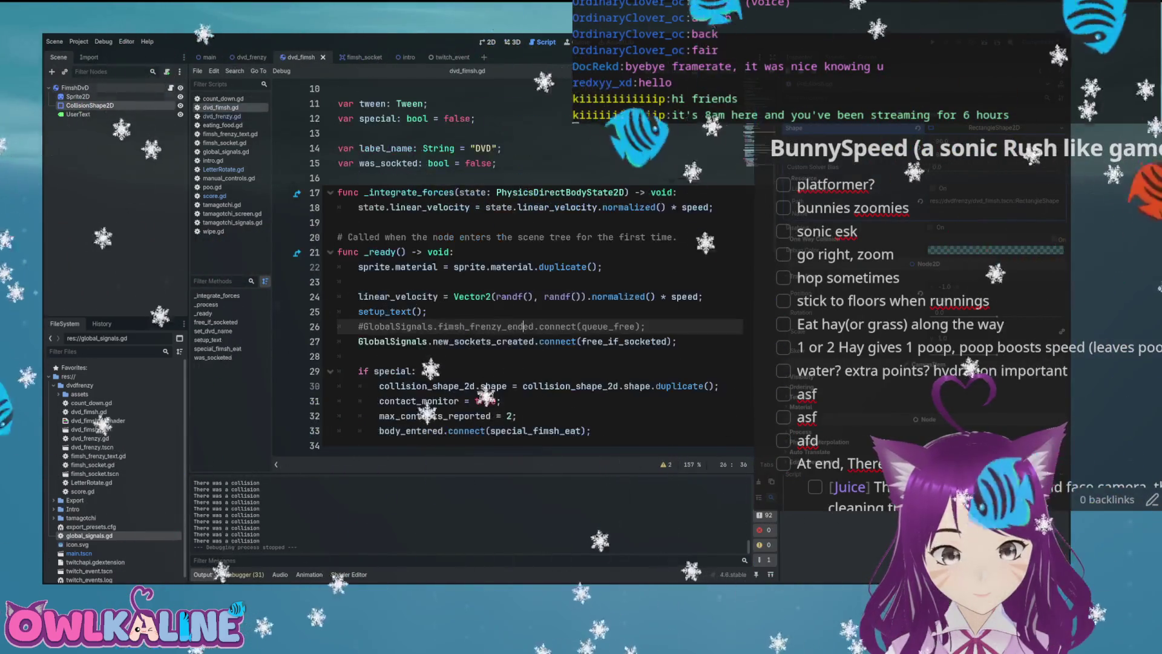
scroll(543, 250, "down", 4)
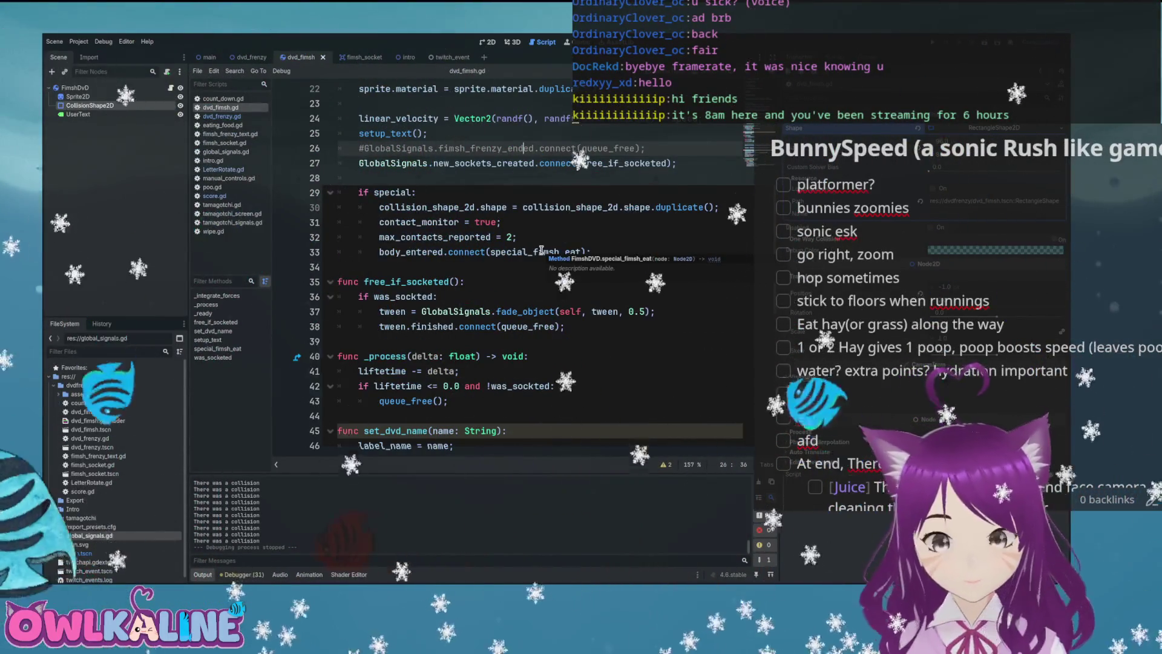
scroll(542, 250, "down", 9)
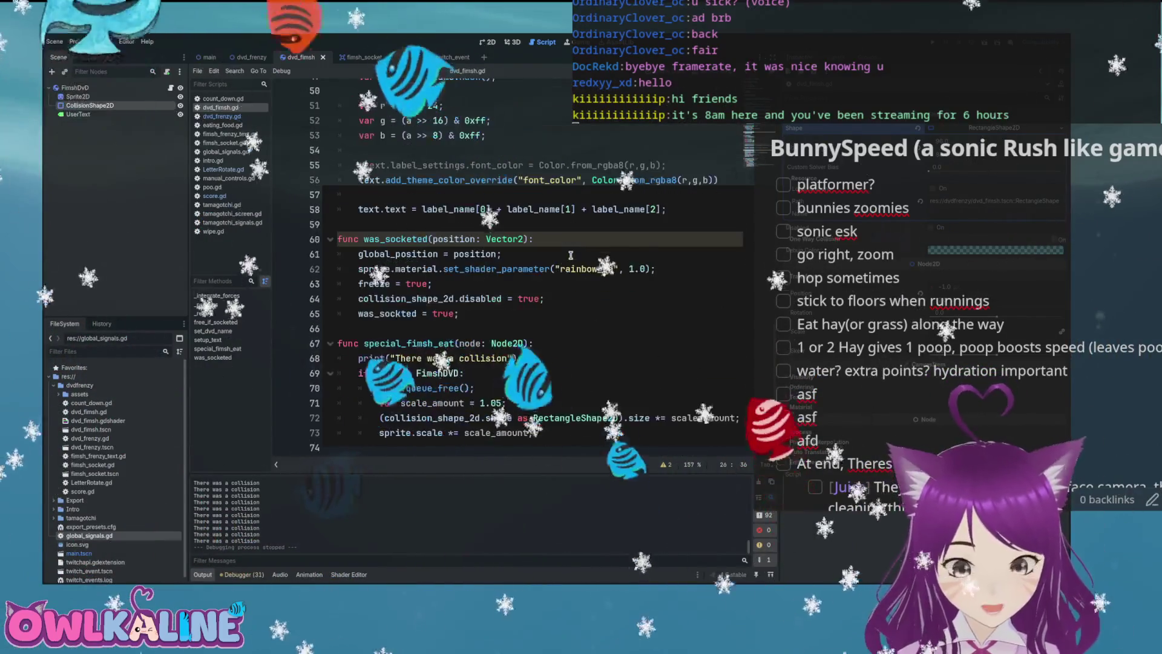
- Delete line 68's print("There was a collision") and return to the dvd_frenzy scene
left_click_drag(517, 359, 469, 359)
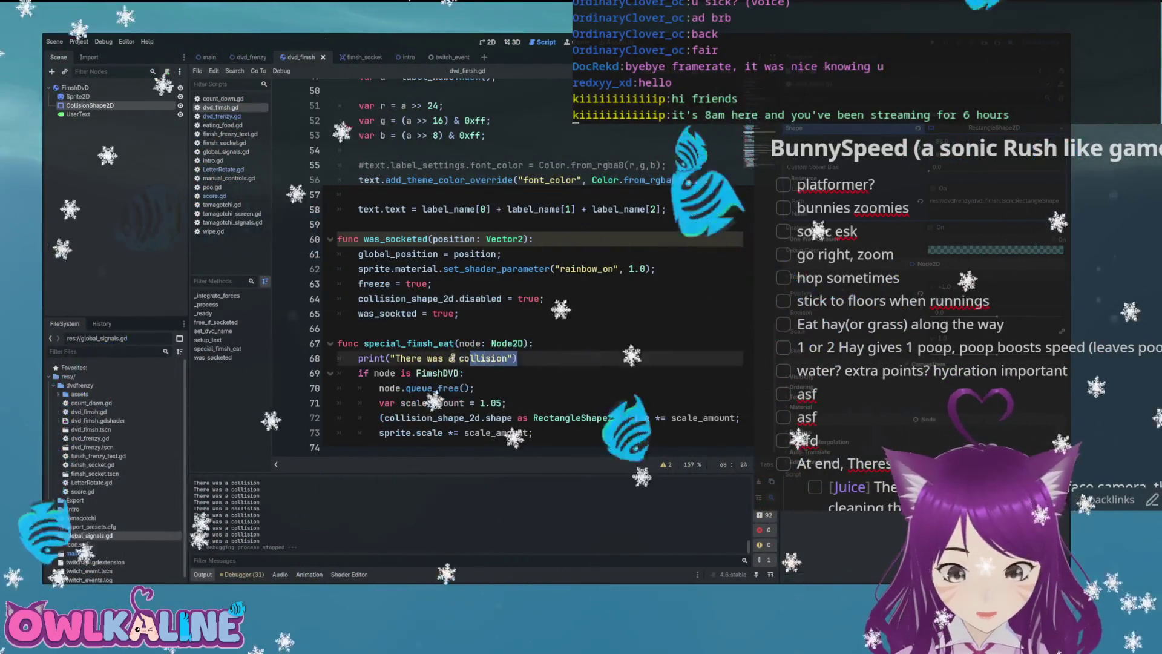
key("BackSpace")
key("BackSpace")
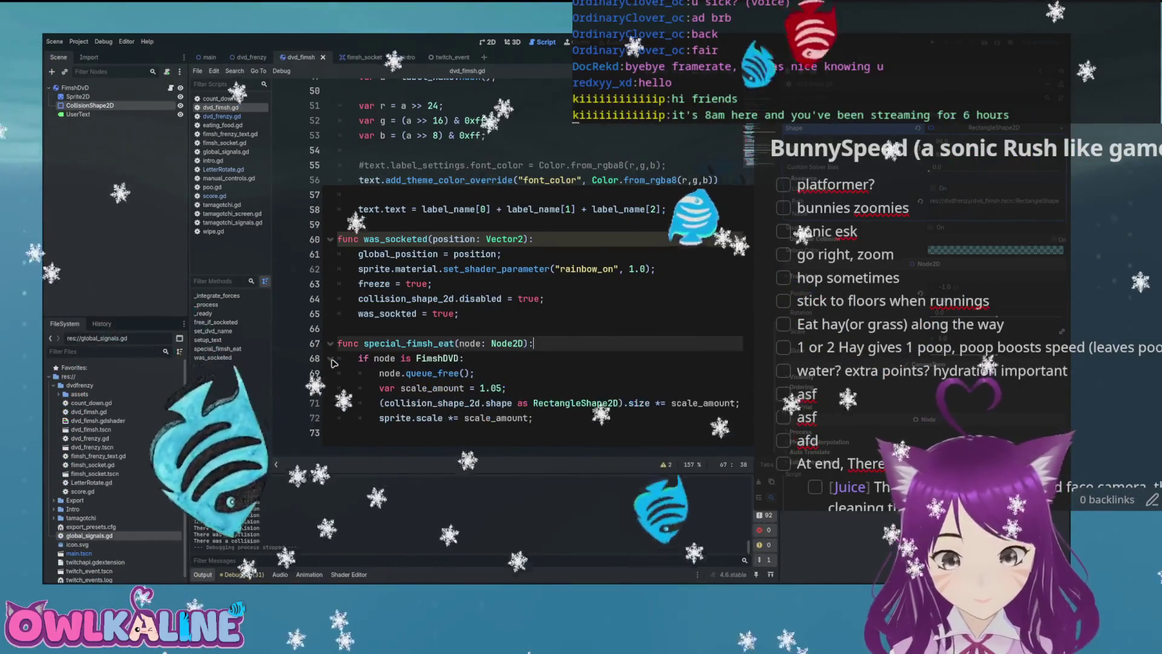
scroll(518, 340, "up", 3)
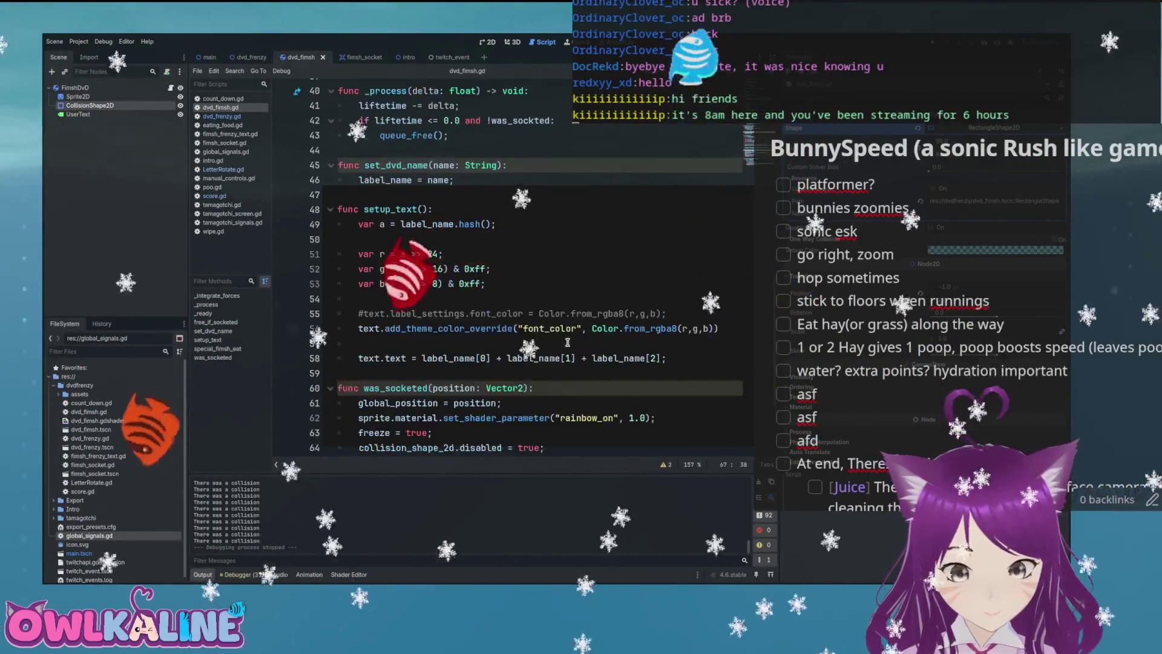
scroll(567, 342, "up", 7)
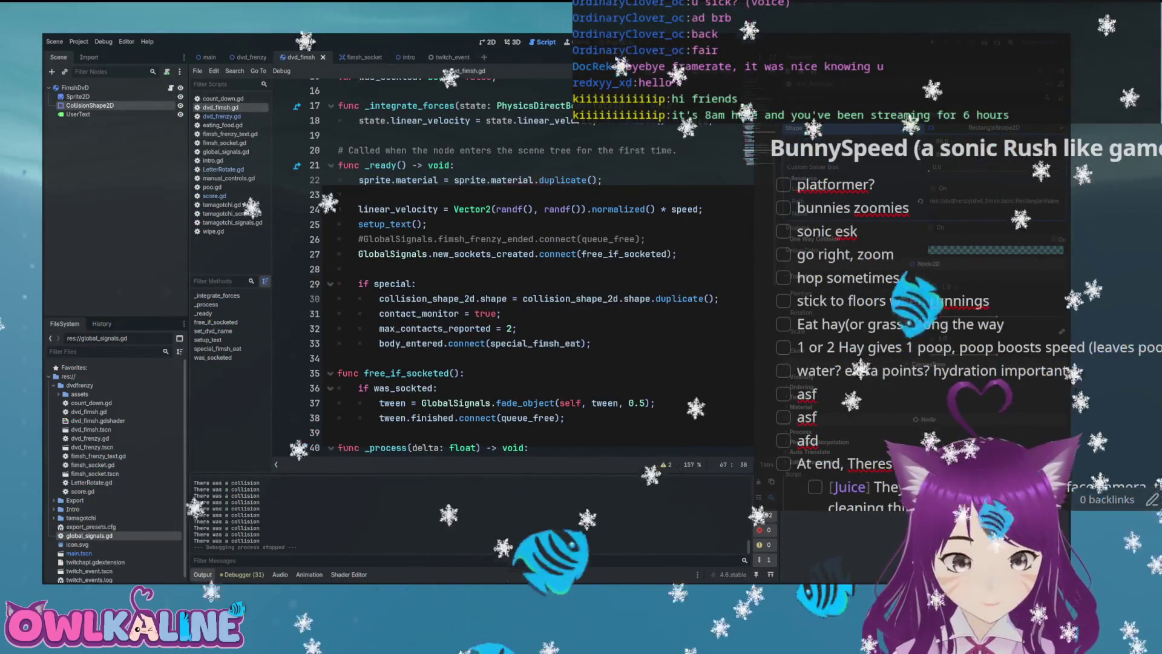
key("ctrl+shift+Tab")
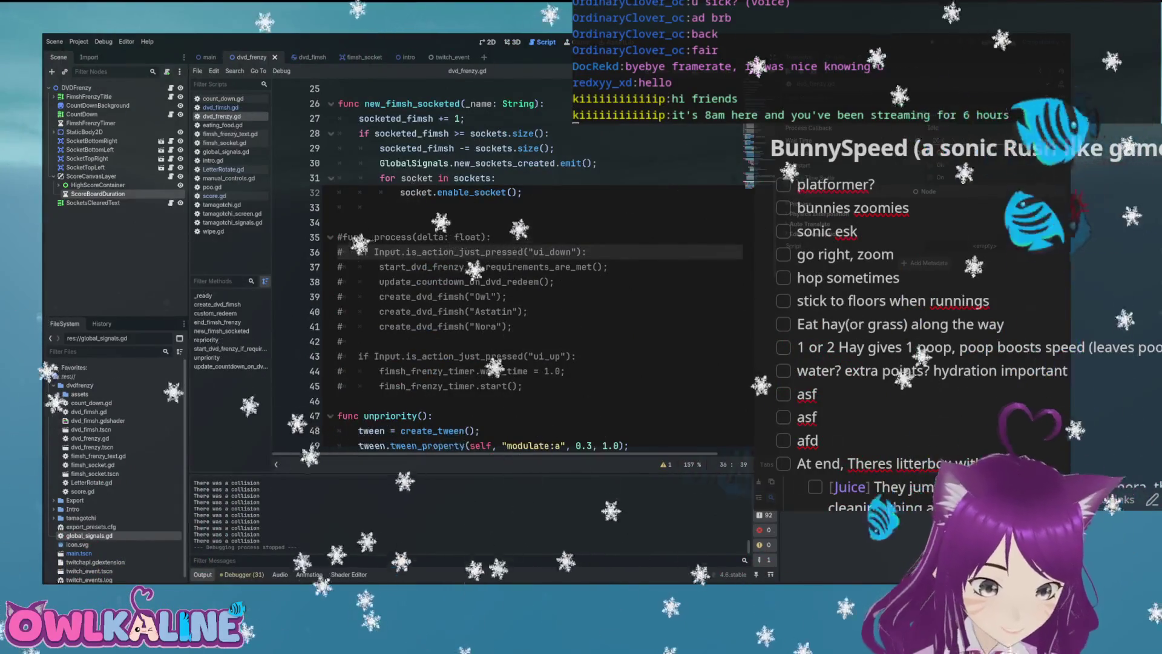
- Insert an empty line above create_dvd_fimsh("DVD", true) in end_fimsh_frenzy
scroll(416, 335, "down", 15)
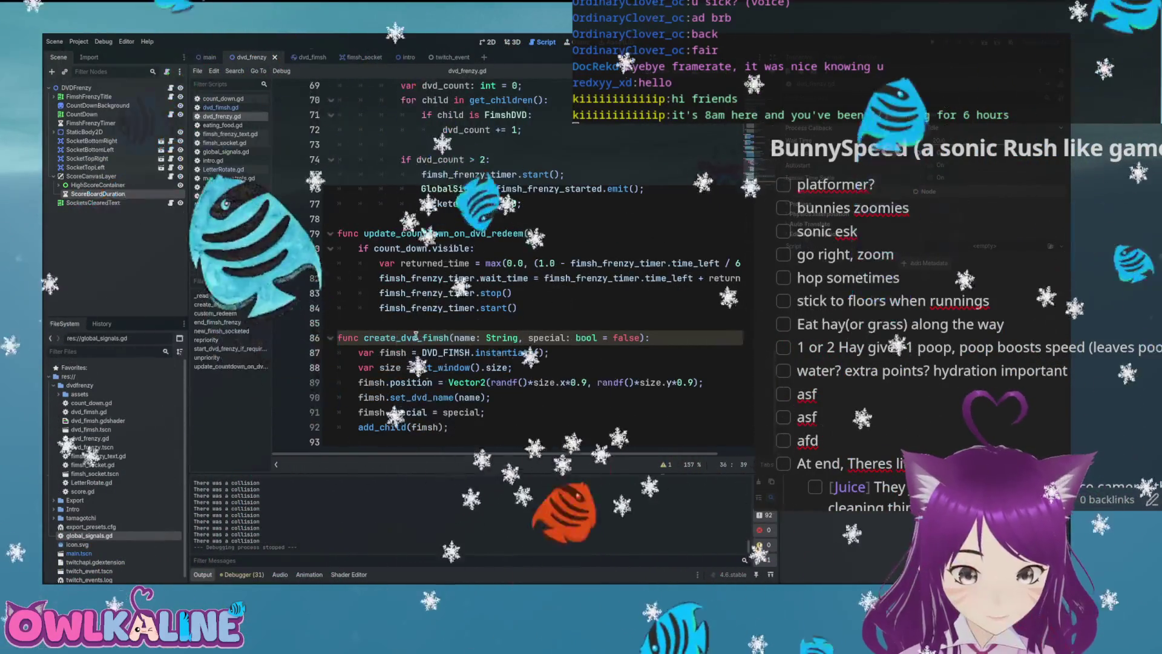
scroll(424, 336, "up", 5)
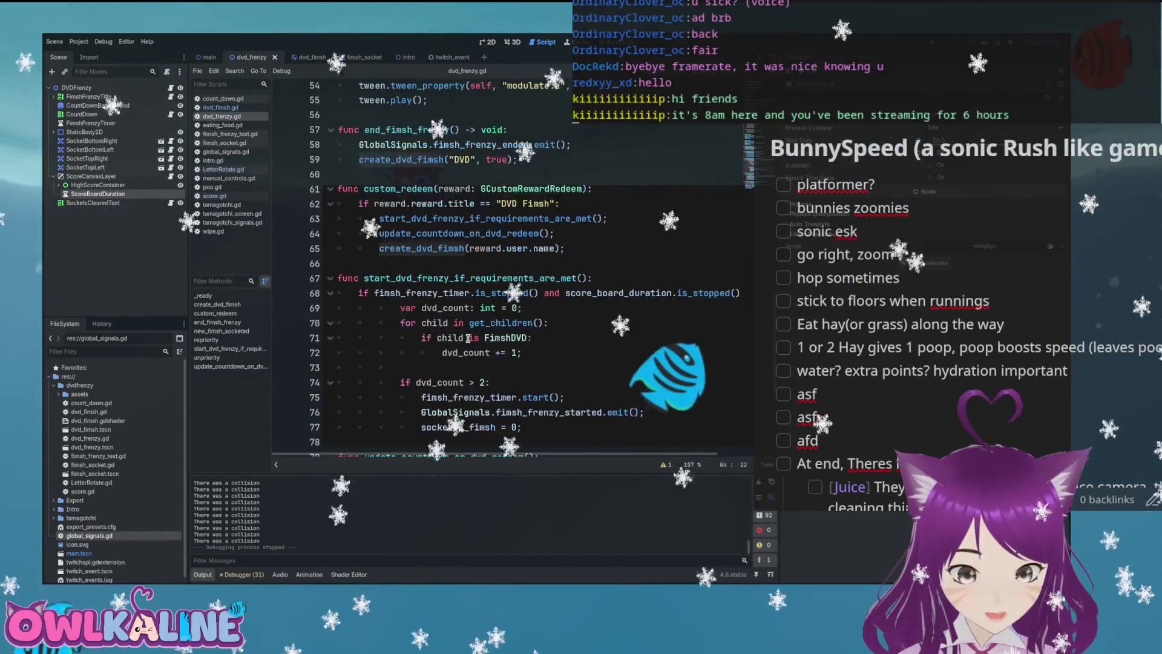
scroll(534, 257, "up", 3)
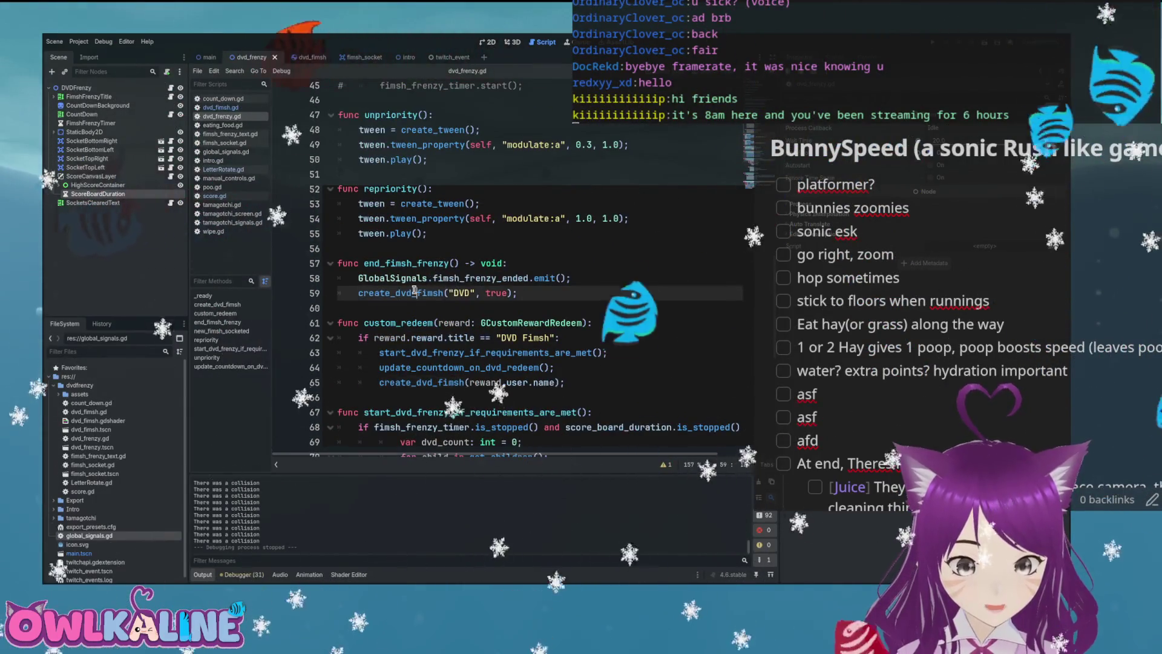
left_click(496, 293)
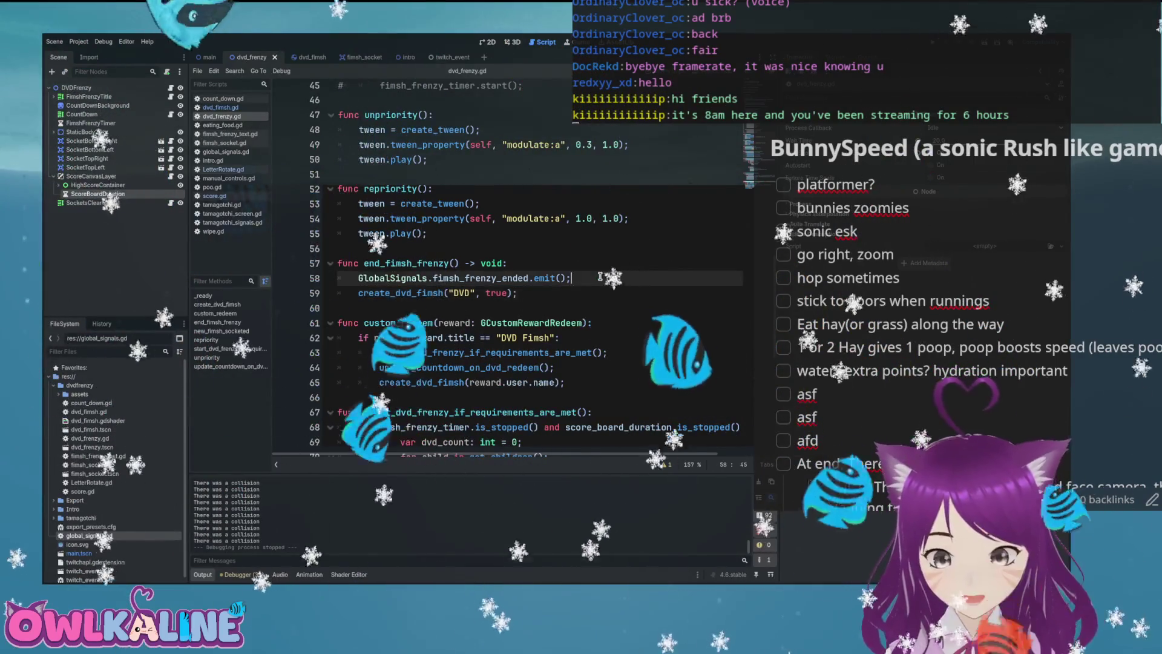
key("ctrl+shift+Return")
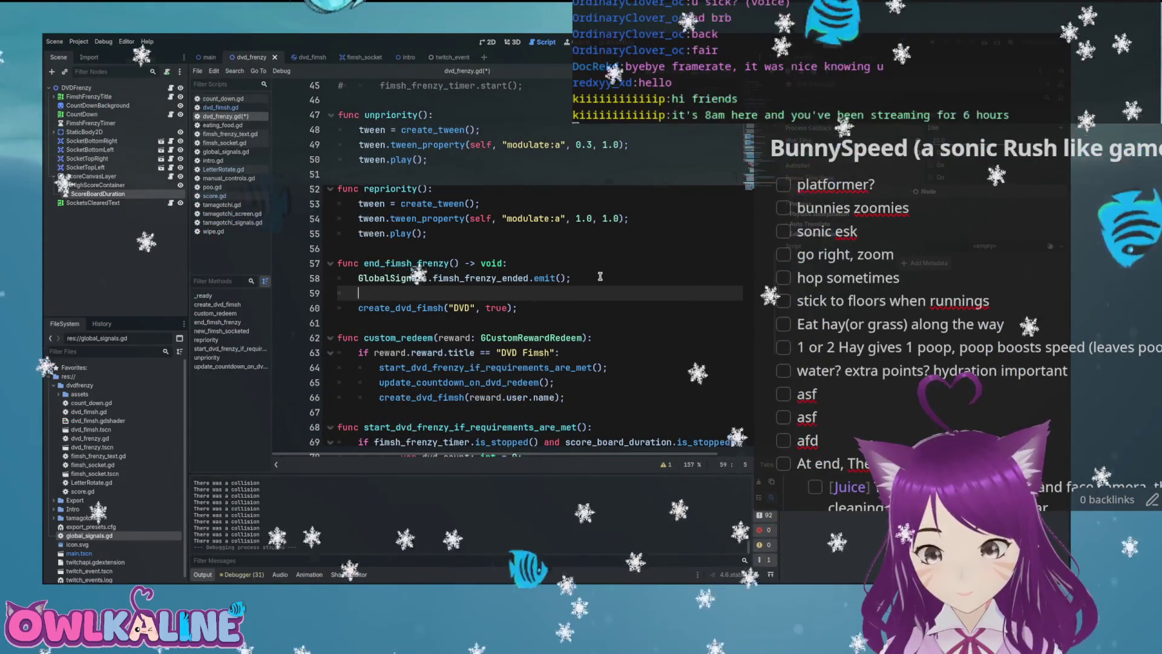
scroll(581, 276, "up", 14)
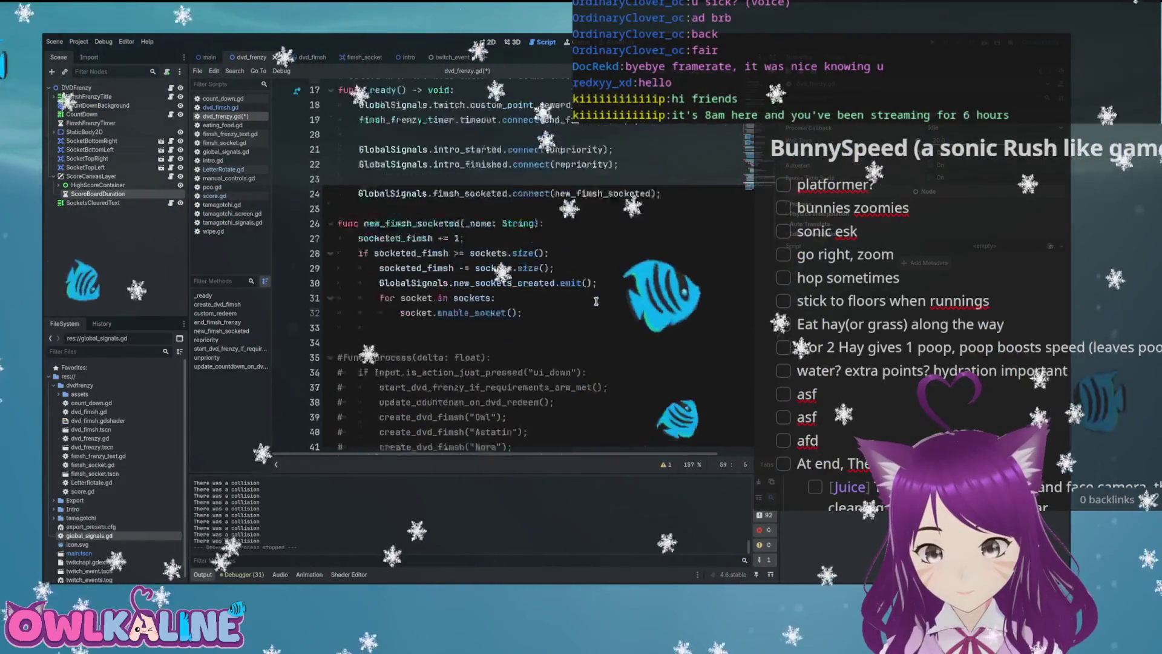
scroll(598, 306, "down", 17)
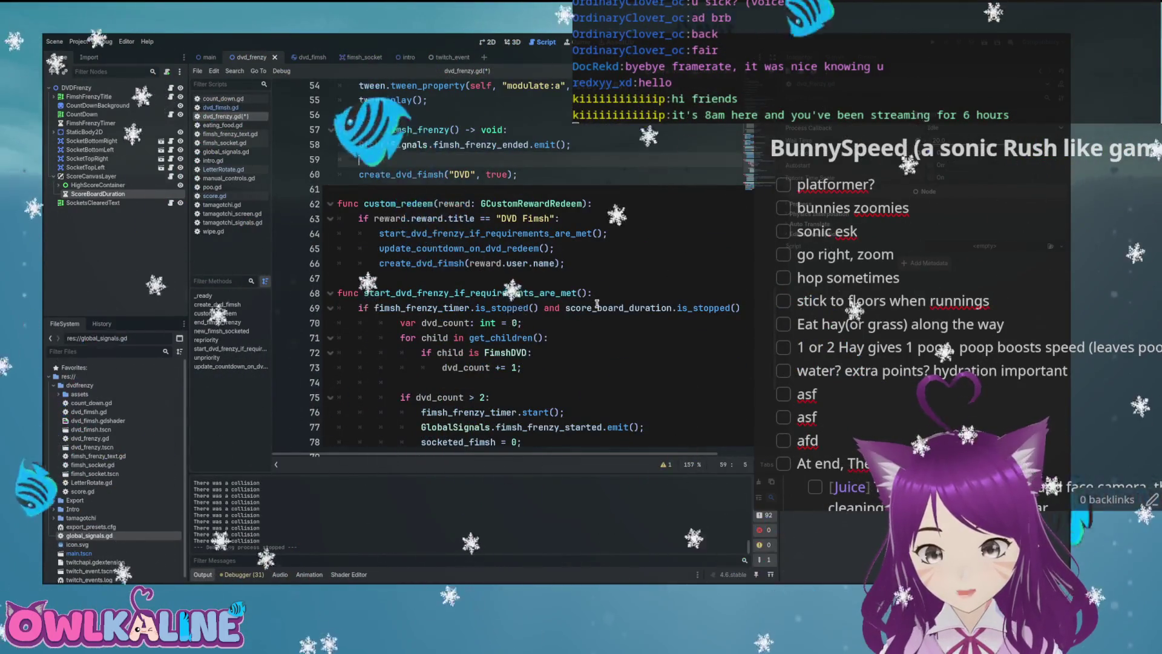
scroll(597, 304, "down", 3)
scroll(596, 304, "up", 1)
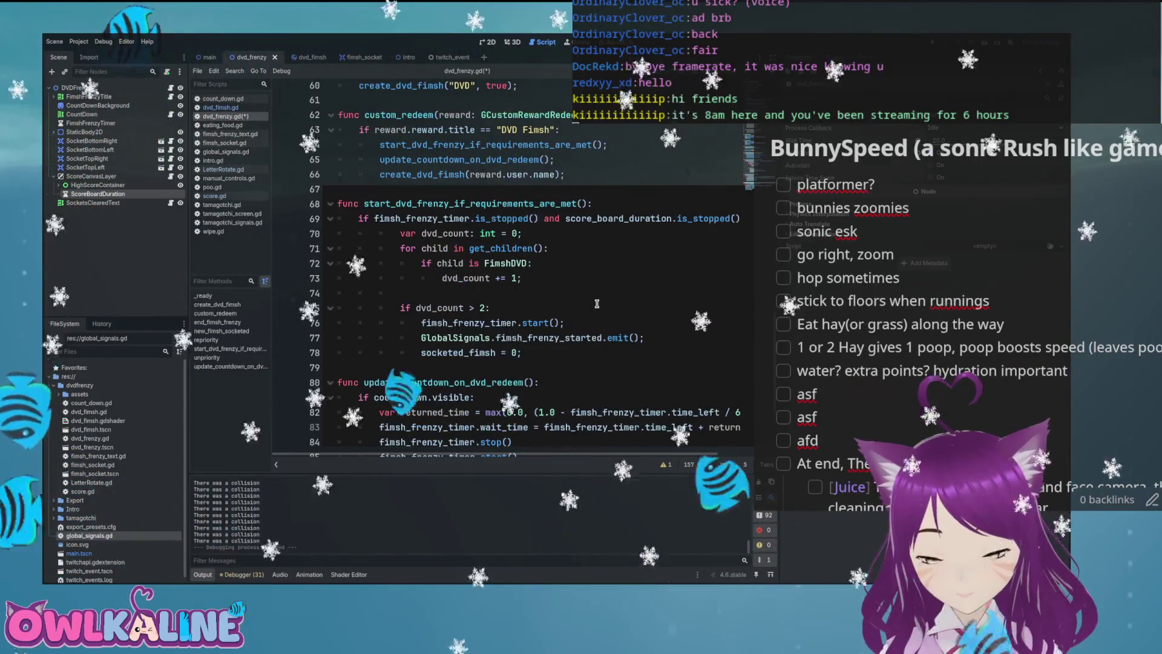
scroll(597, 304, "down", 3)
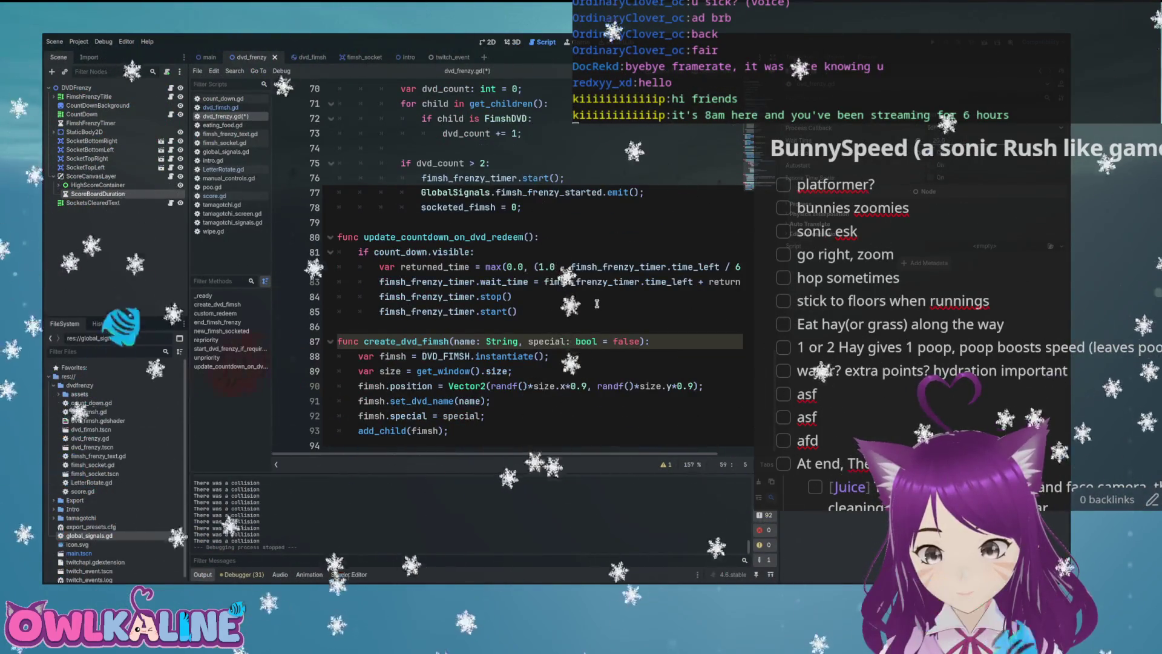
scroll(597, 304, "up", 8)
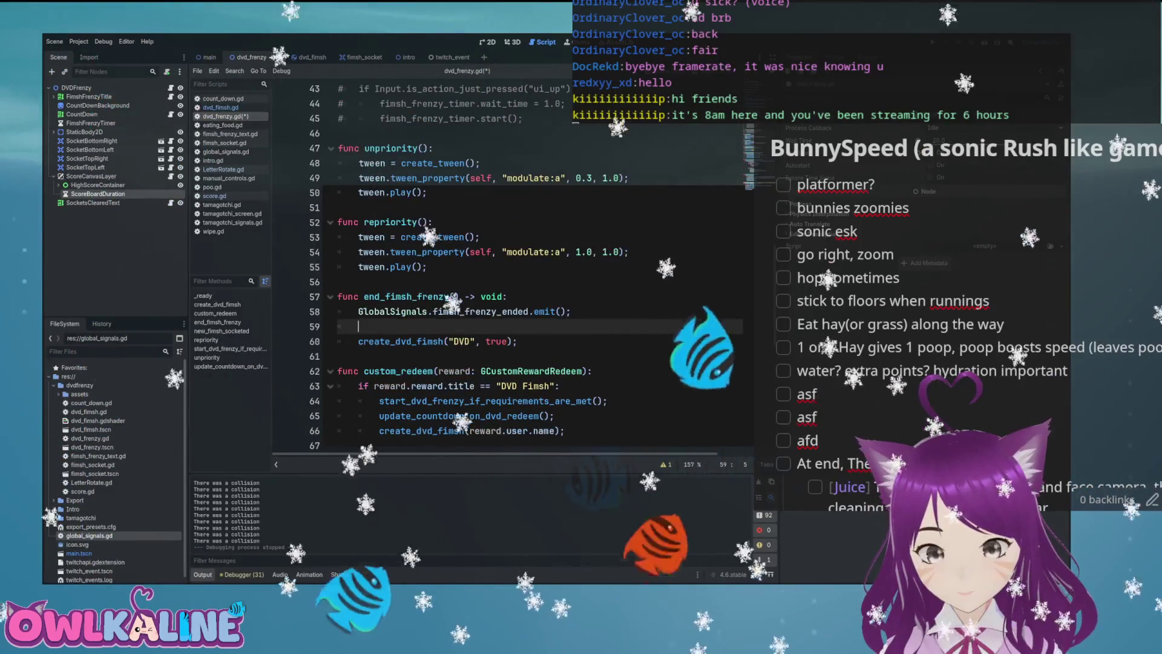
key("alt+Left")
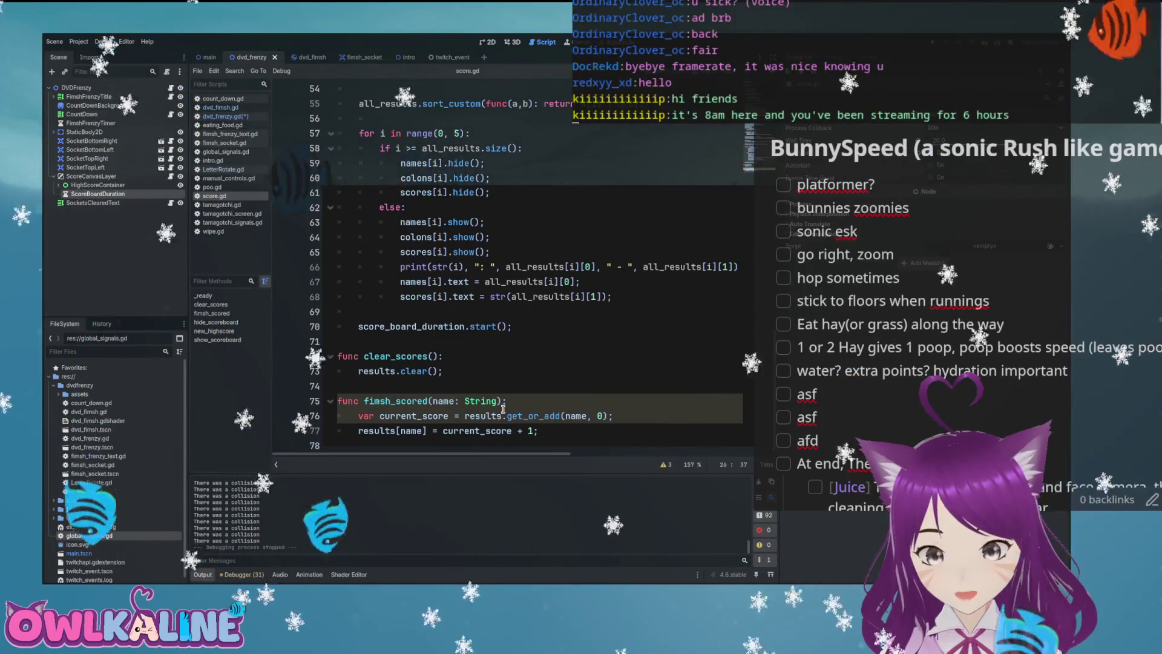
scroll(503, 409, "up", 8)
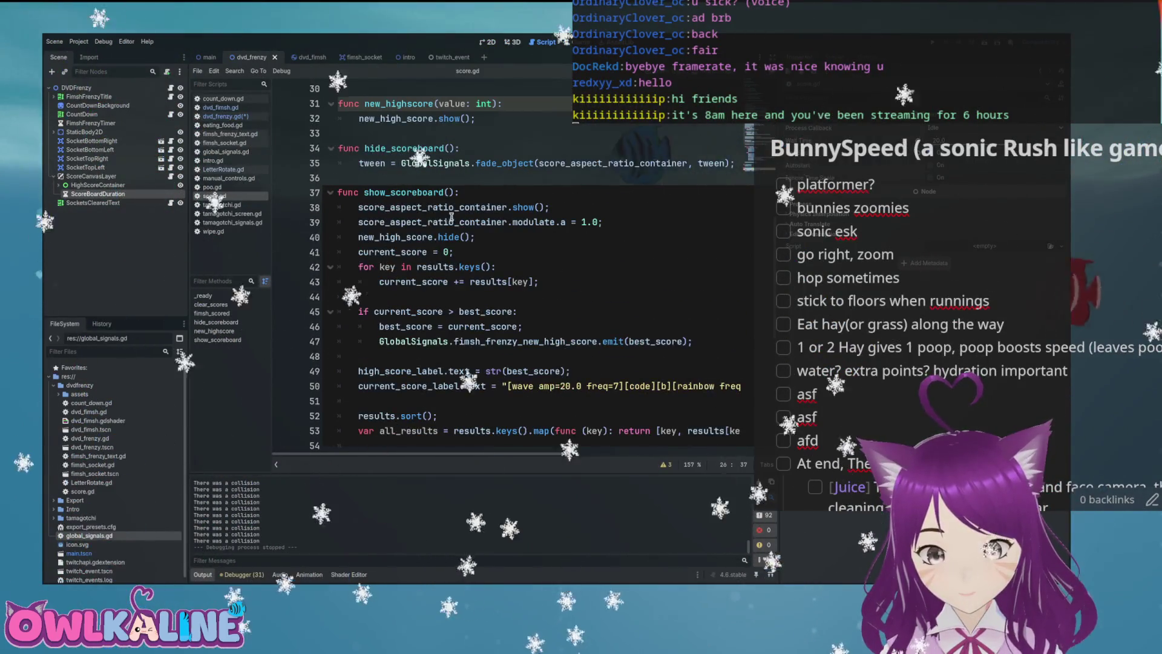
mouse_move(512, 213)
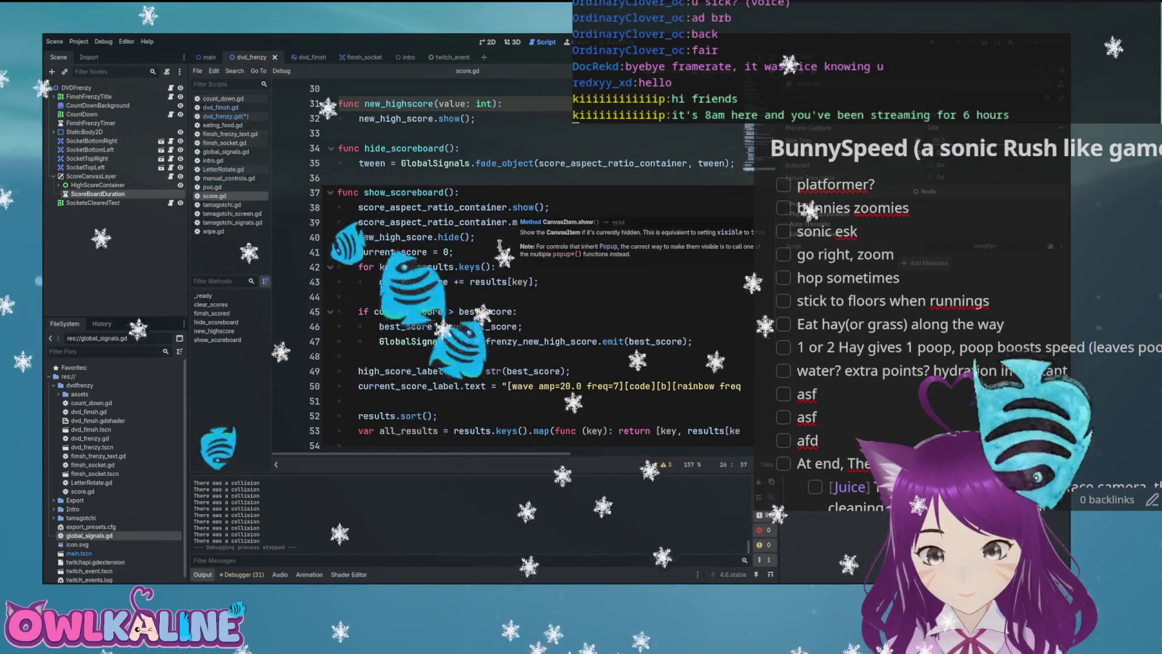
scroll(507, 264, "down", 1)
double_click(414, 237)
scroll(489, 258, "down", 1)
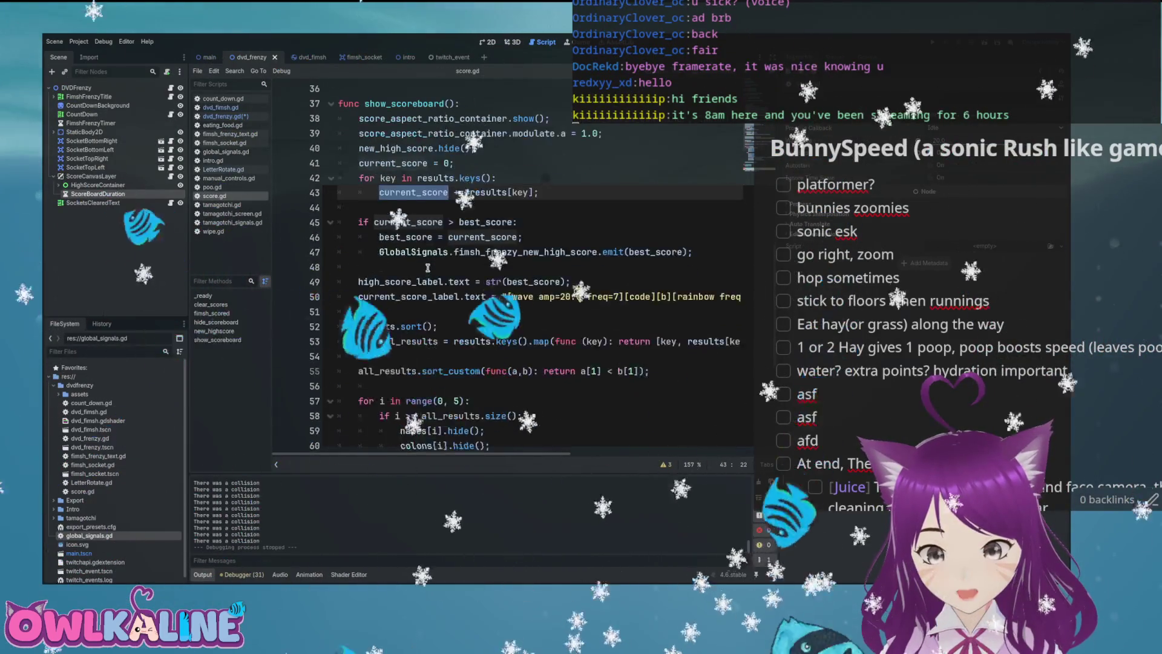
mouse_move(665, 254)
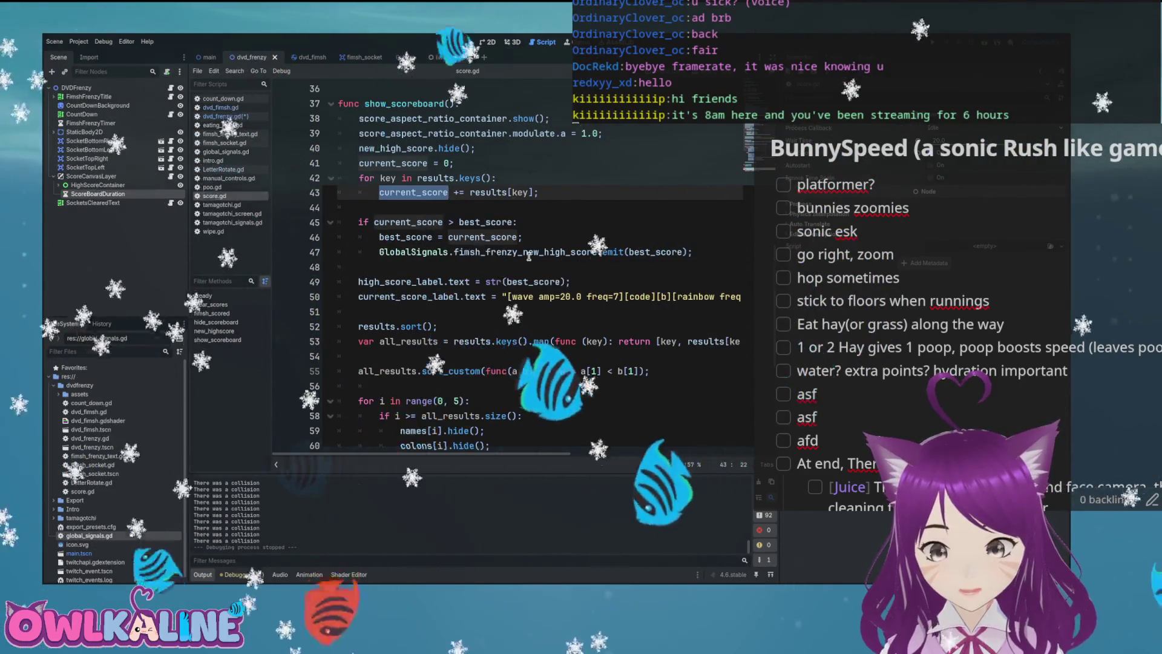
left_click_drag(598, 251, 379, 252)
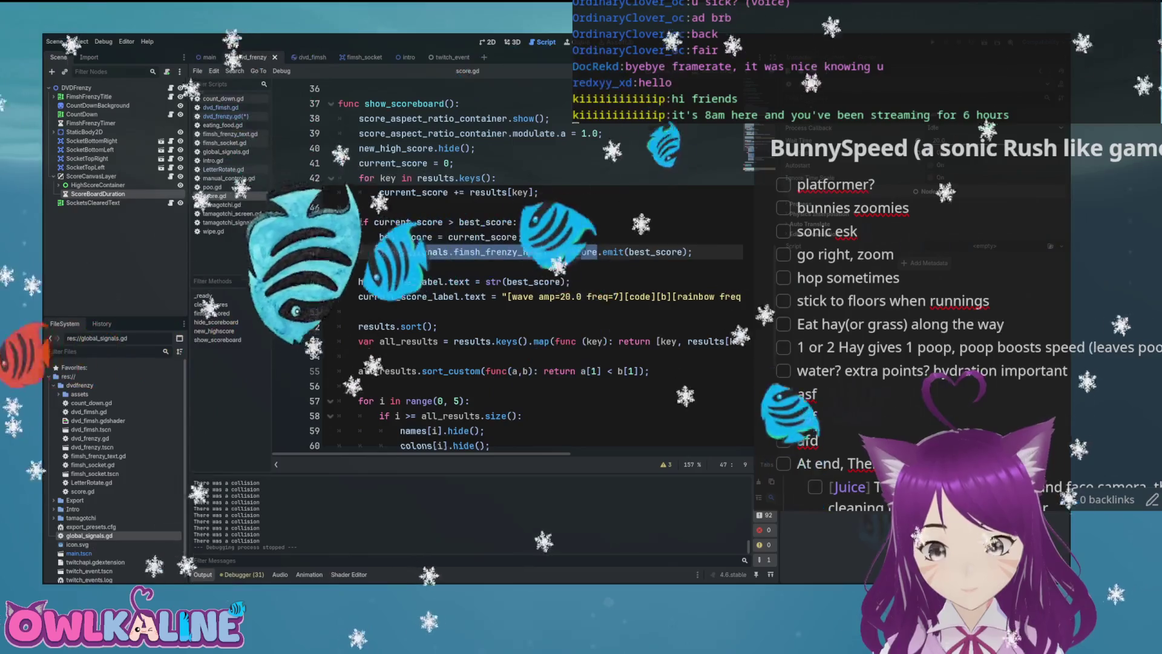
key("alt+Left")
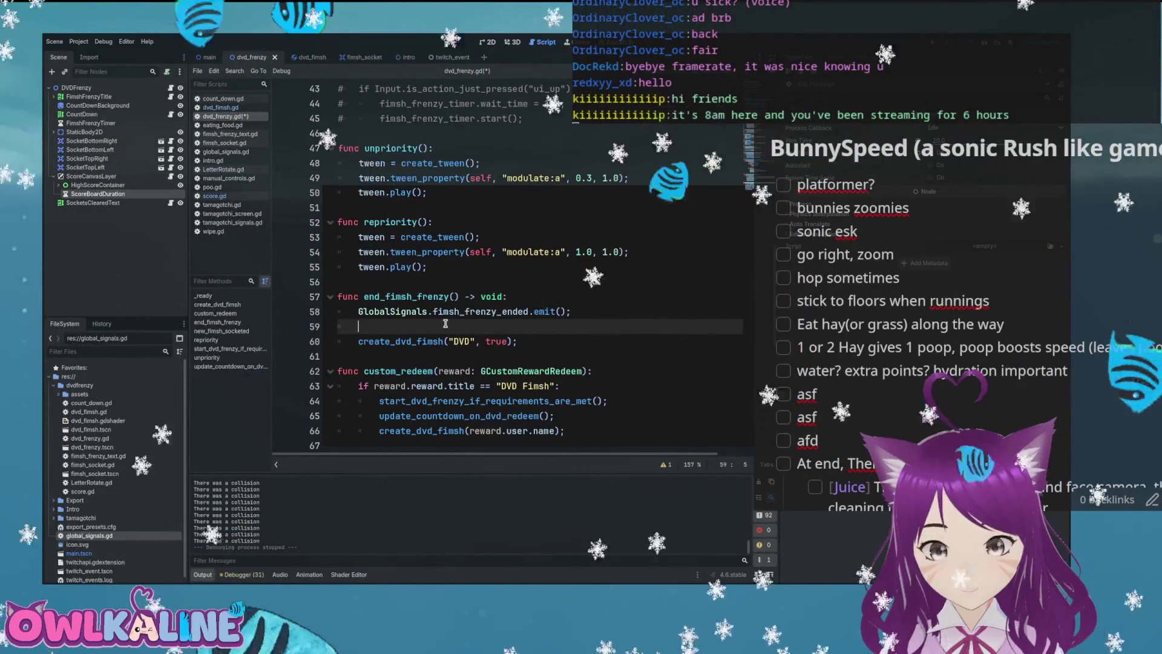
- Add a GlobalSignals.fimsh_frenzy_new_high_score line in _ready after line 24
scroll(446, 324, "up", 12)
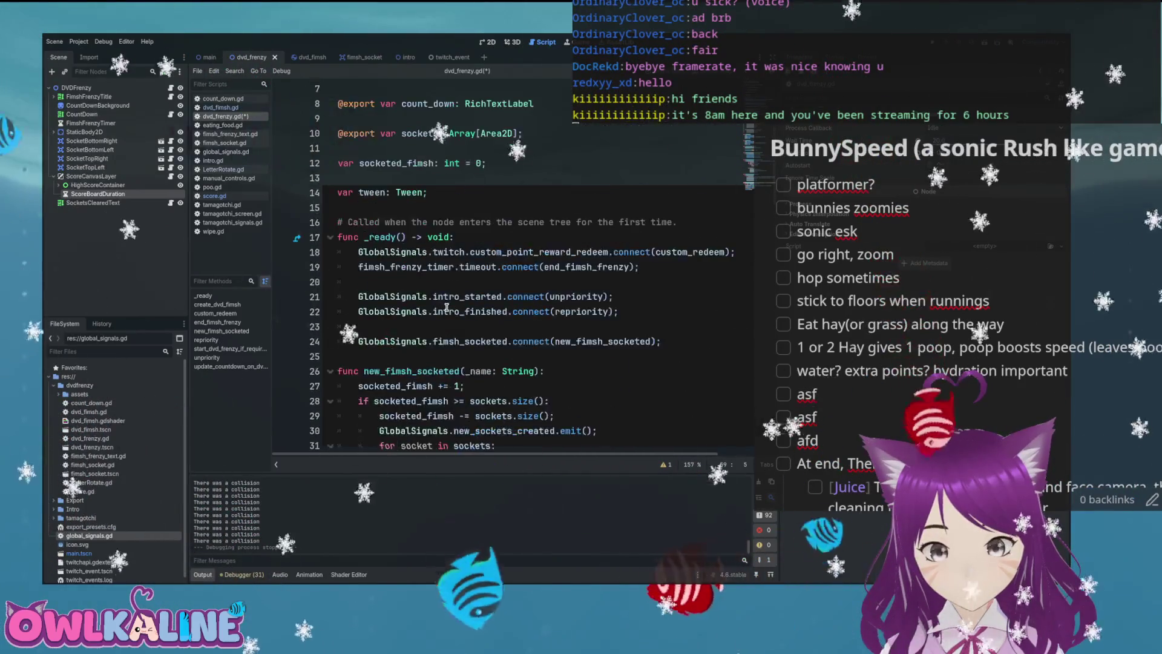
left_click(685, 343)
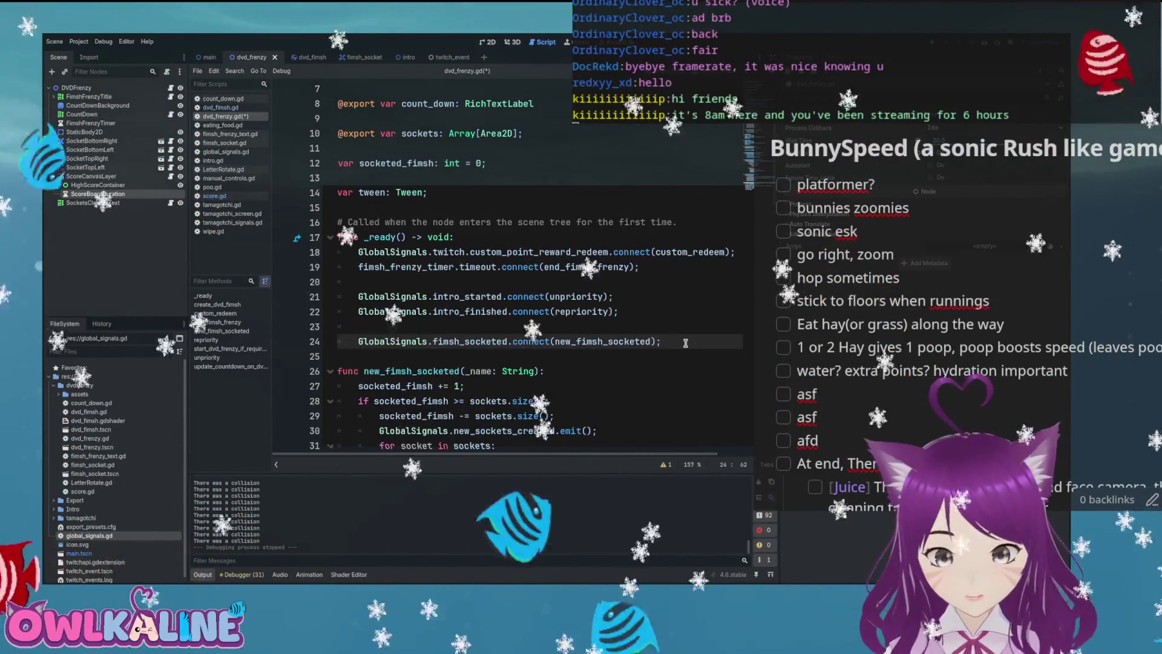
key("Return")
type("GlobalSignals.fimsh_frenzy_new_high_score.connect();")
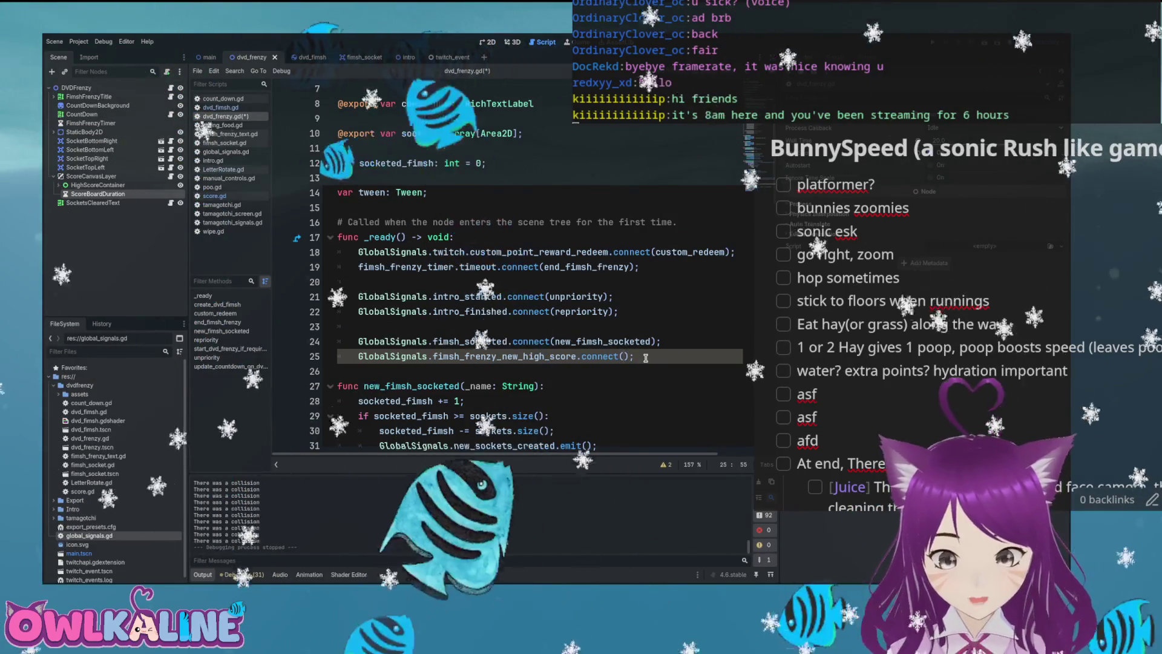
- Cut create_dvd_fimsh("DVD", true) out of end_fimsh_frenzy and save
scroll(636, 356, "down", 18)
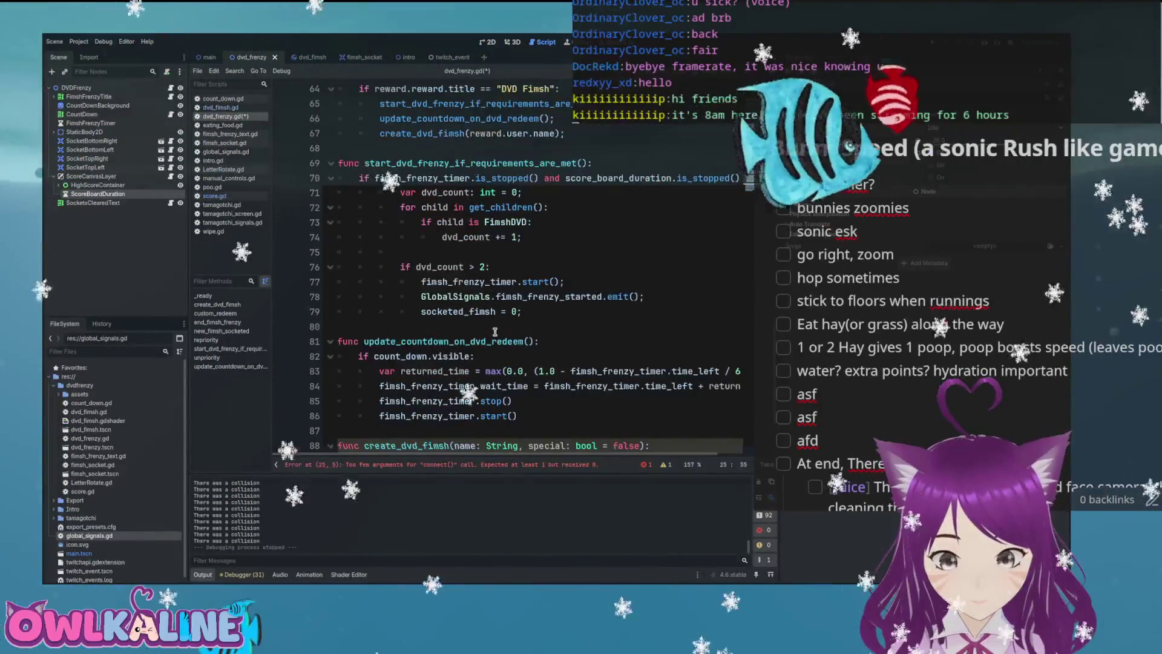
scroll(490, 330, "down", 3)
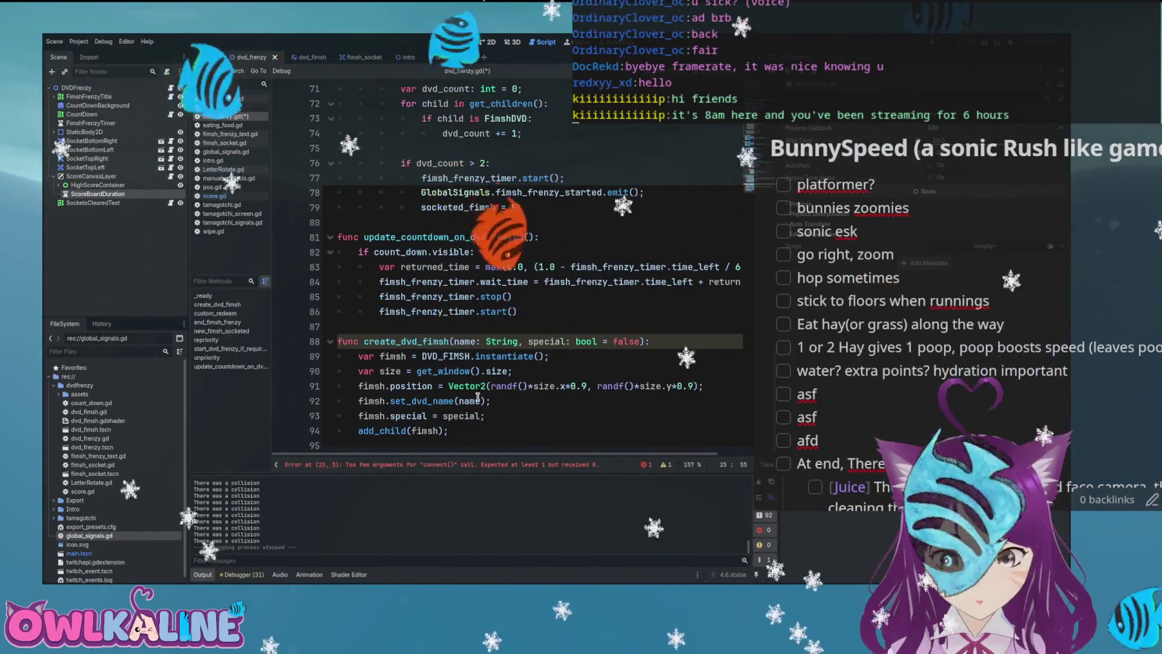
scroll(478, 397, "up", 9)
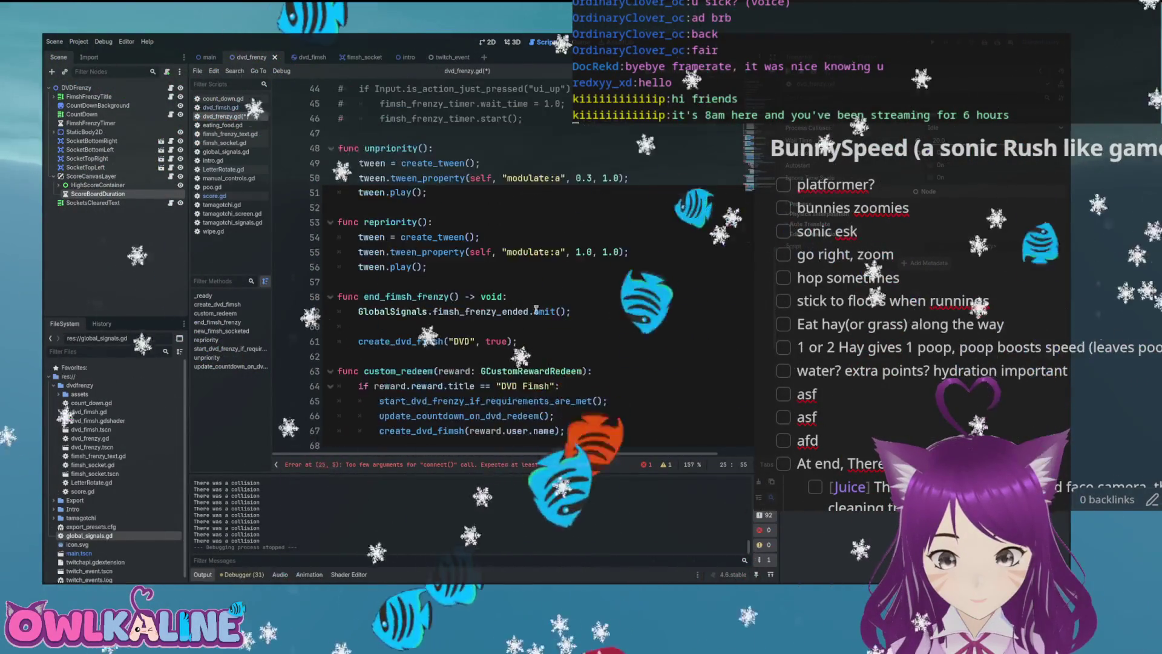
mouse_move(517, 341)
left_mouse_down()
mouse_move(484, 311)
mouse_move(478, 327)
left_mouse_up()
key("ctrl+c")
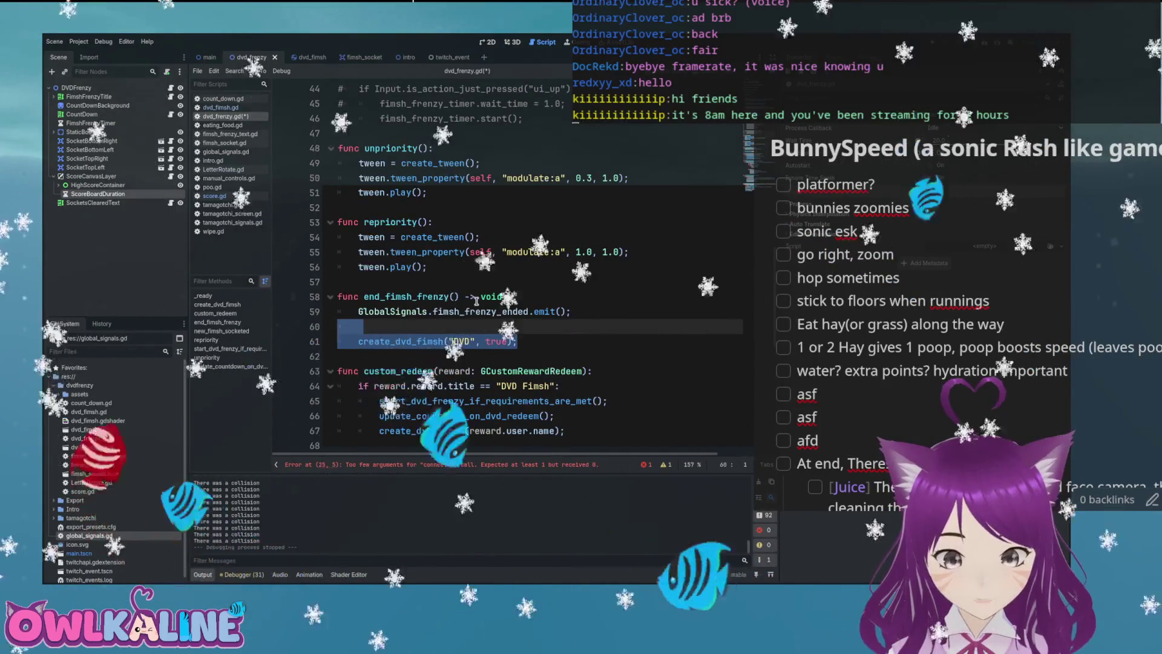
key("BackSpace")
key("BackSpace")
key("ctrl+s")
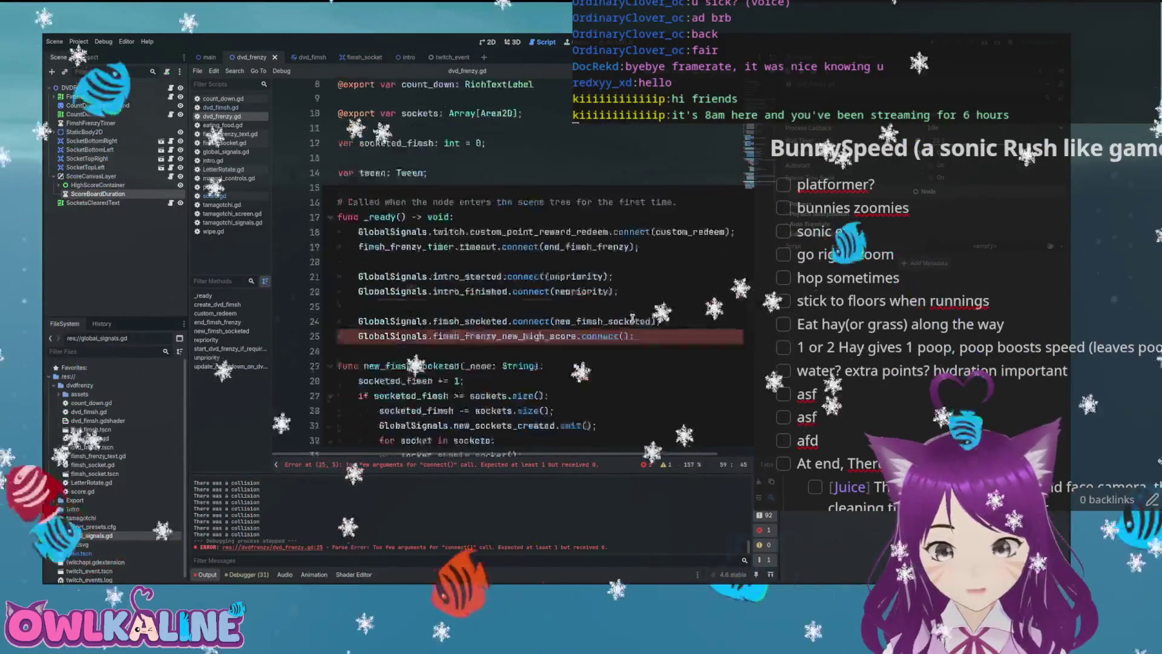
- Paste the call into connect() on line 25 as create_dvd_fimsh.bind and save
left_click(627, 336)
key("ctrl+v")
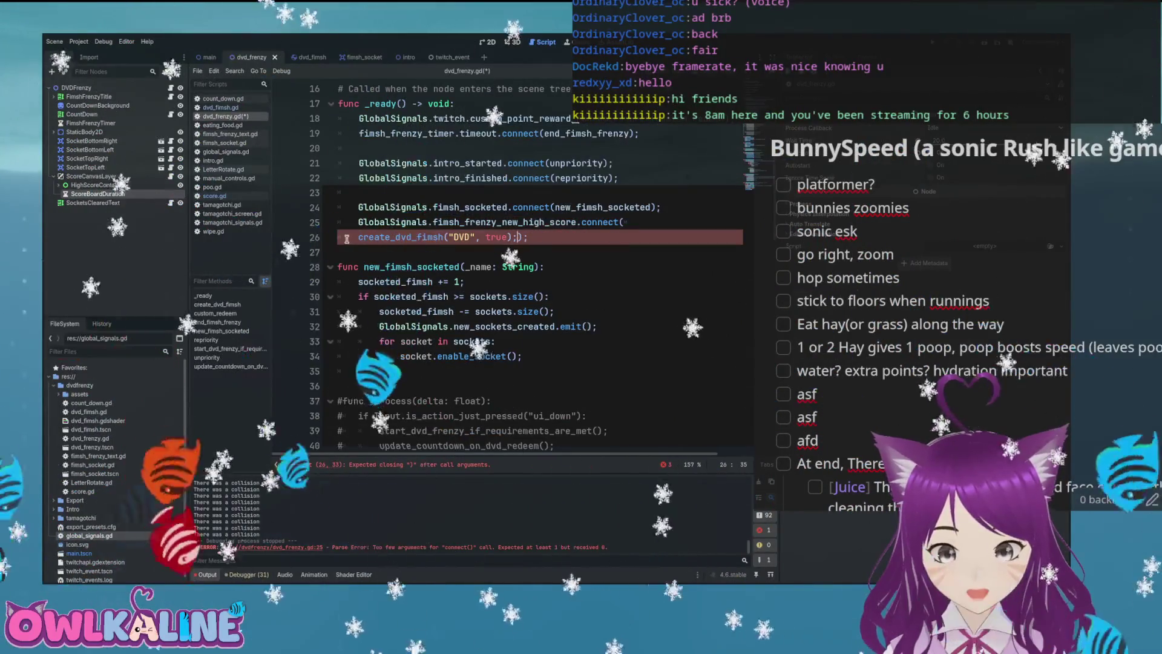
key("BackSpace")
key("BackSpace")
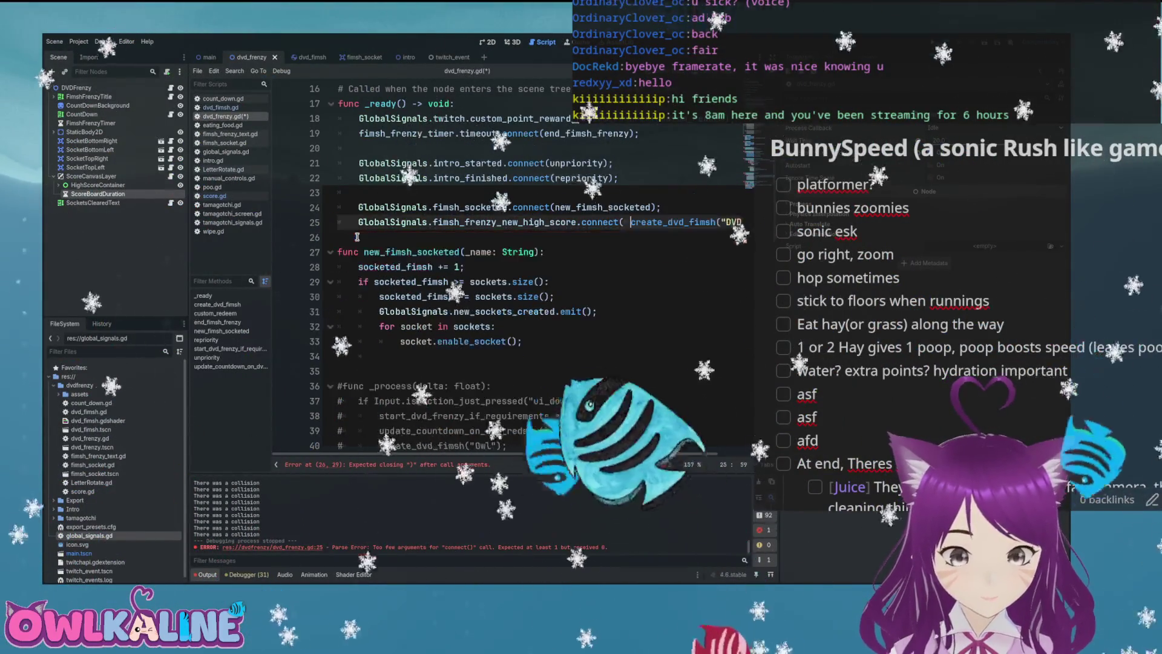
key("ctrl+Right")
type(".bi")
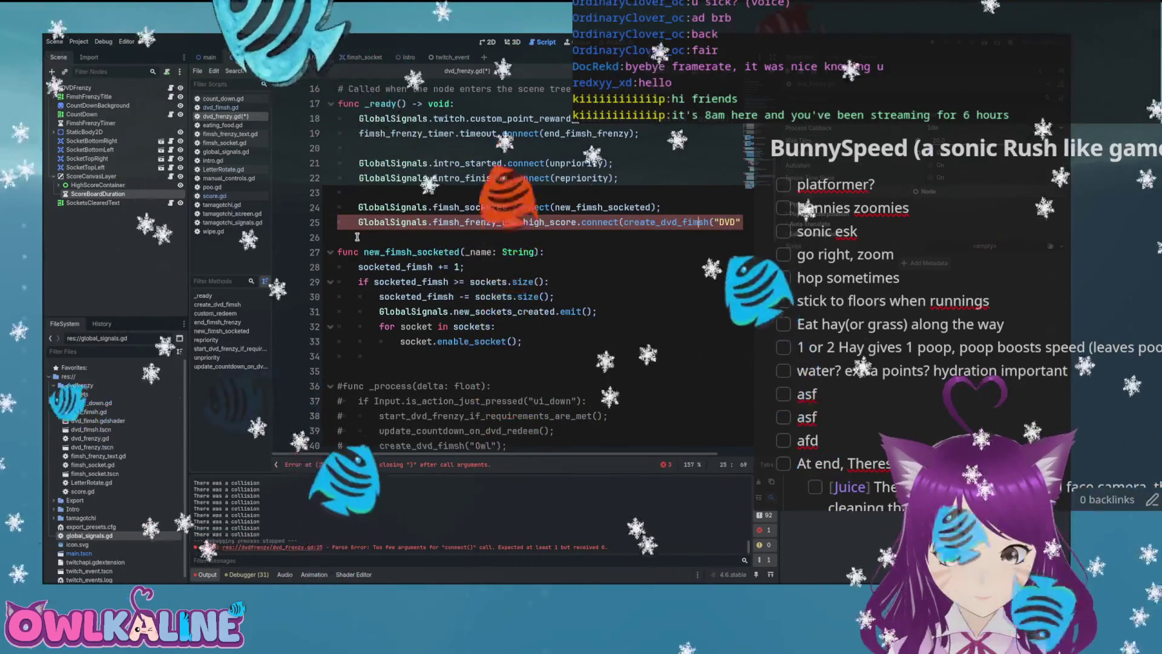
type("nd")
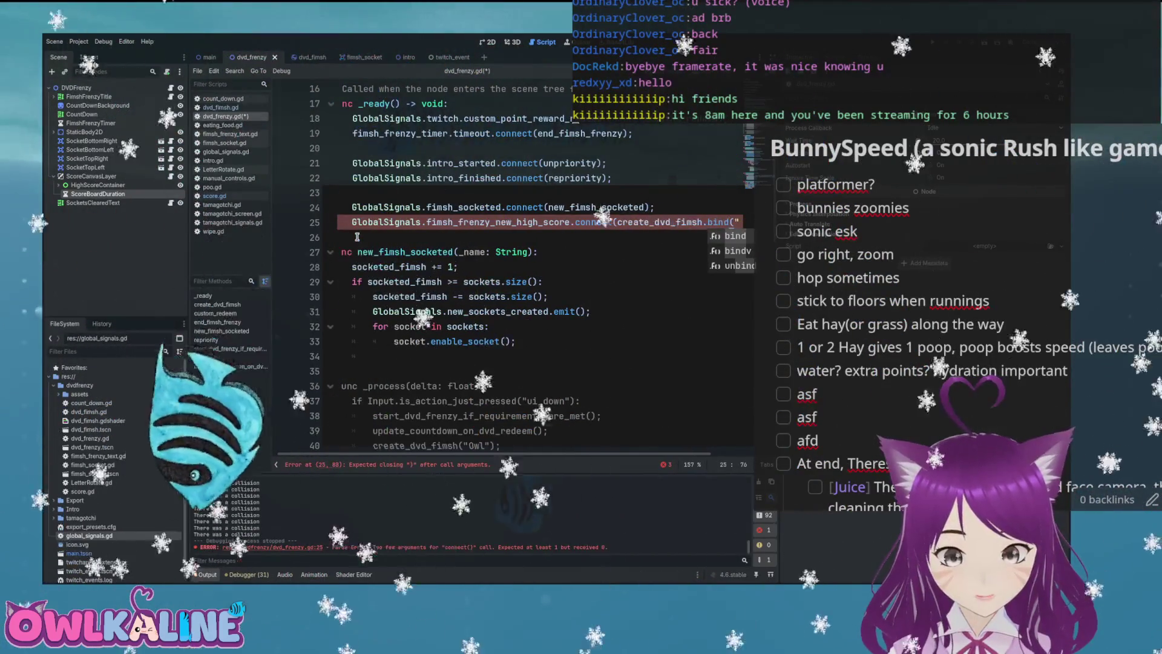
scroll(724, 224, "right", 3)
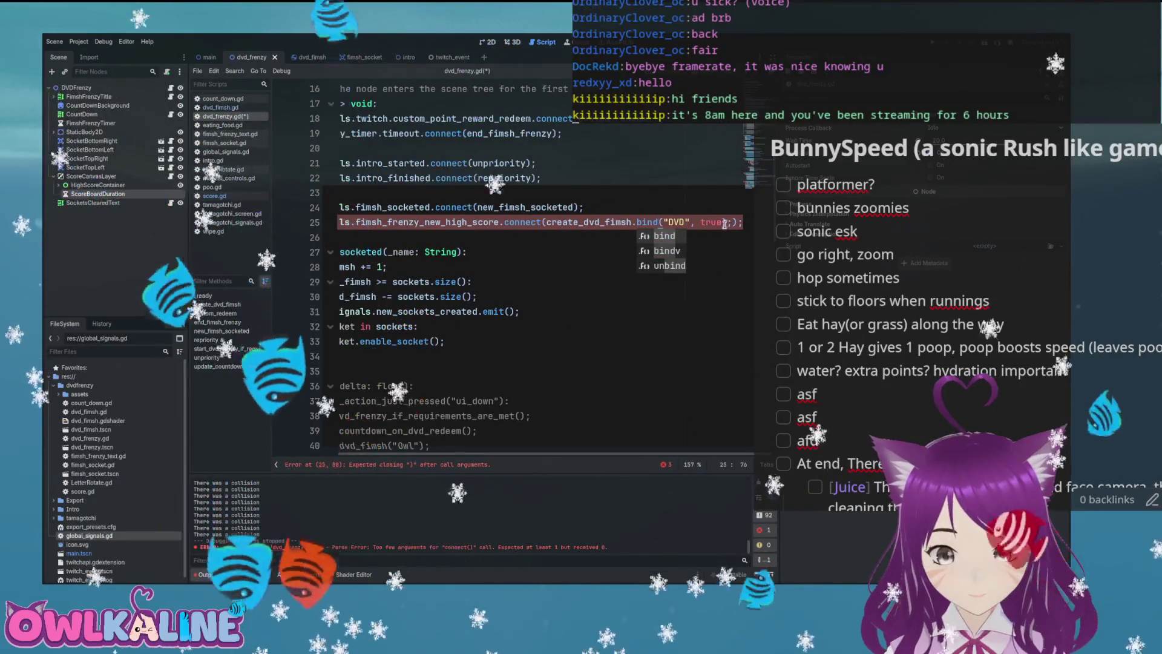
key("ctrl+s")
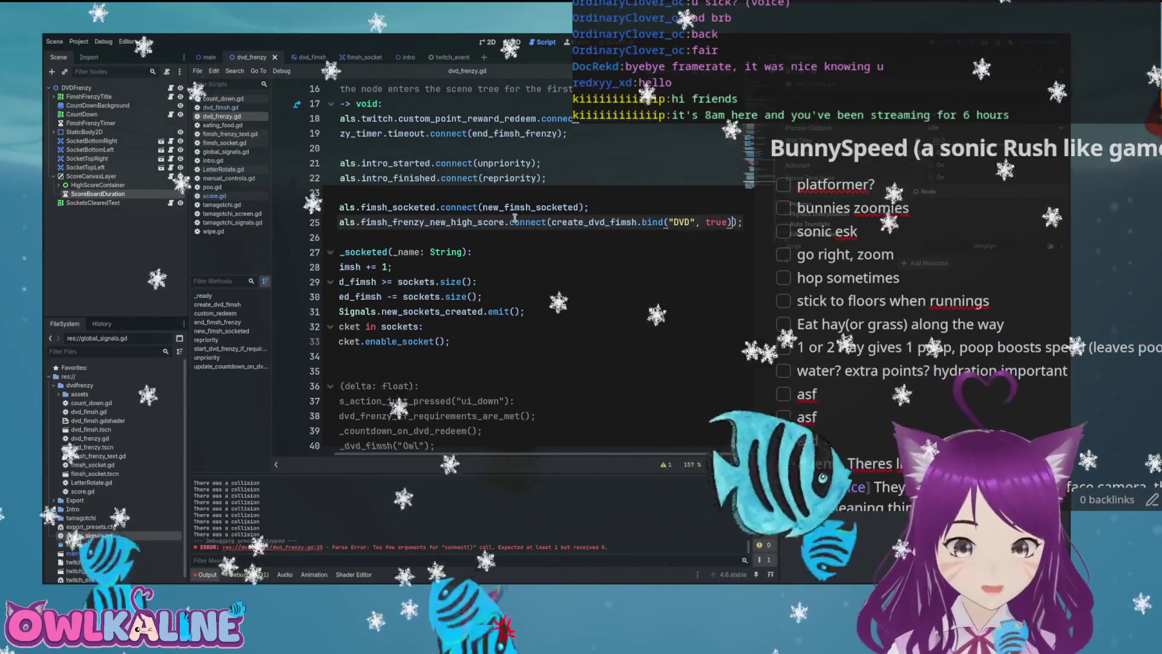
- Remove the bound call from connect() and begin func new_highscore_create_dvd_fimsh():
left_click_drag(552, 222, 732, 222)
key("ctrl+Left")
key("ctrl+Left")
key("Delete")
key("End")
key("Return")
key("Return")
type("func ")
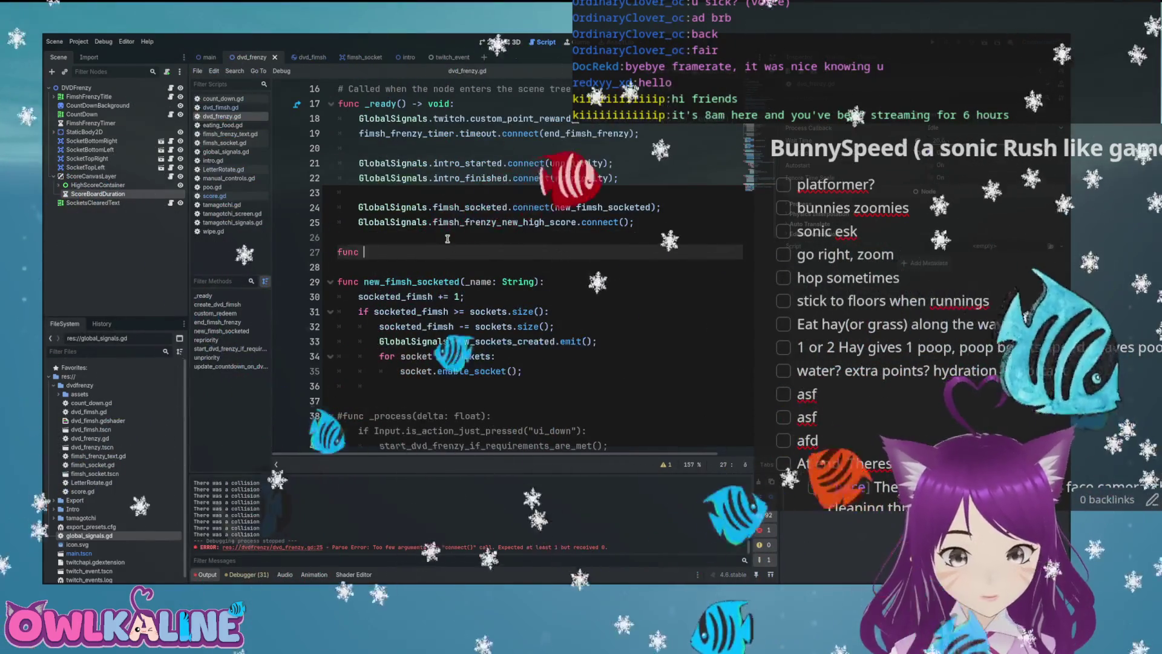
type("new_highscore_create")
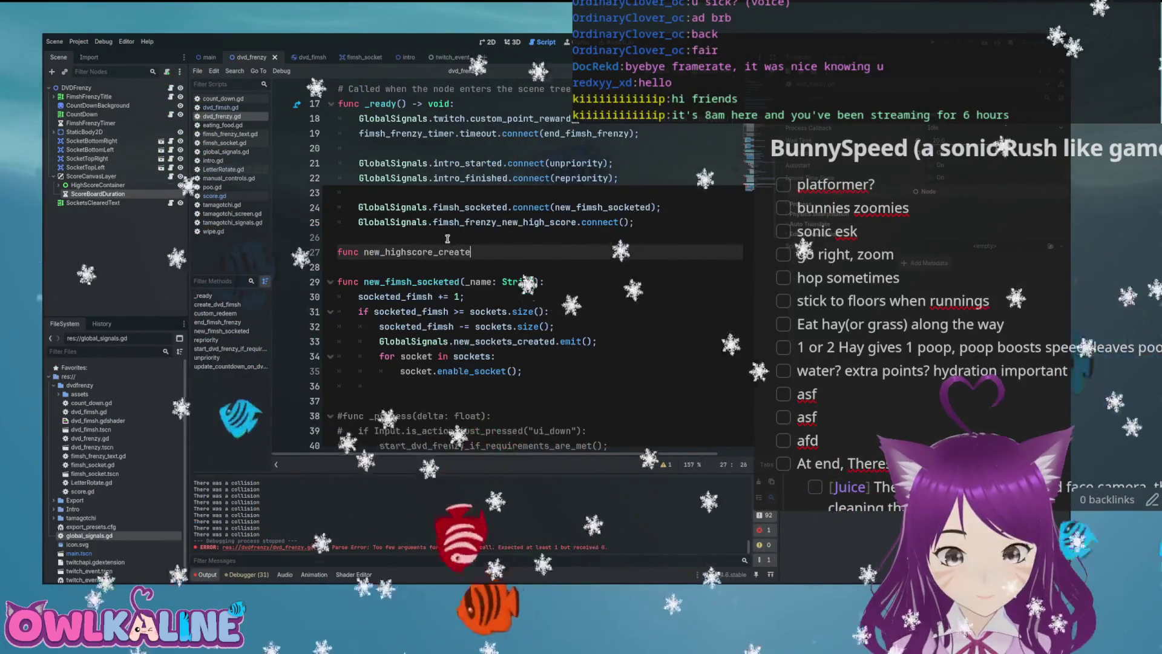
type("_dvd_fimsh():")
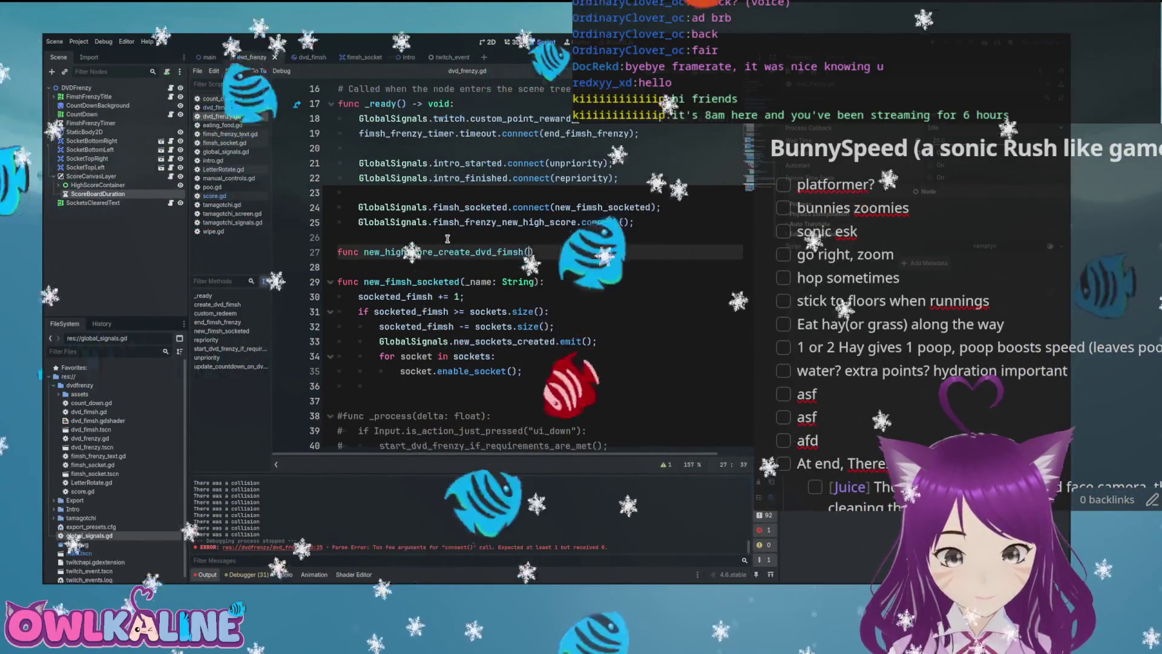
- Give the new function the body create_dvd_fimsh("DVD", true); and a new_score parameter
key("Return")
type("create_dvd_fimsh.bind(\"DVD\", true)")
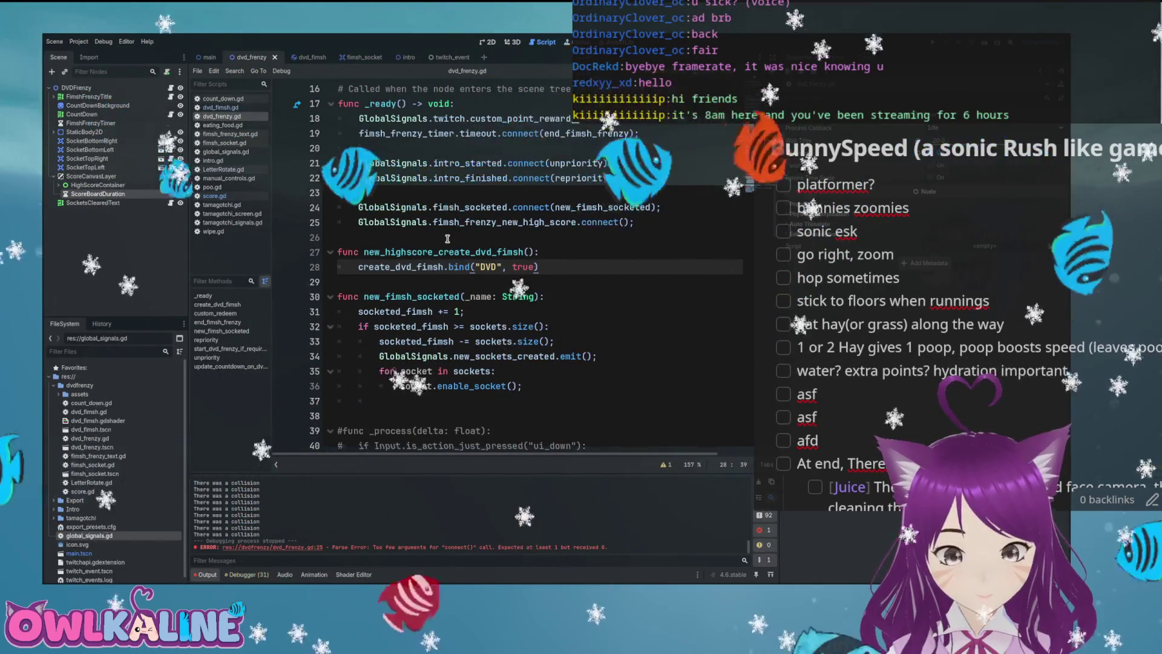
double_click(459, 267)
key("BackSpace")
key("BackSpace")
key("End")
type(";")
key("Up")
key("End")
key("Left")
key("Left")
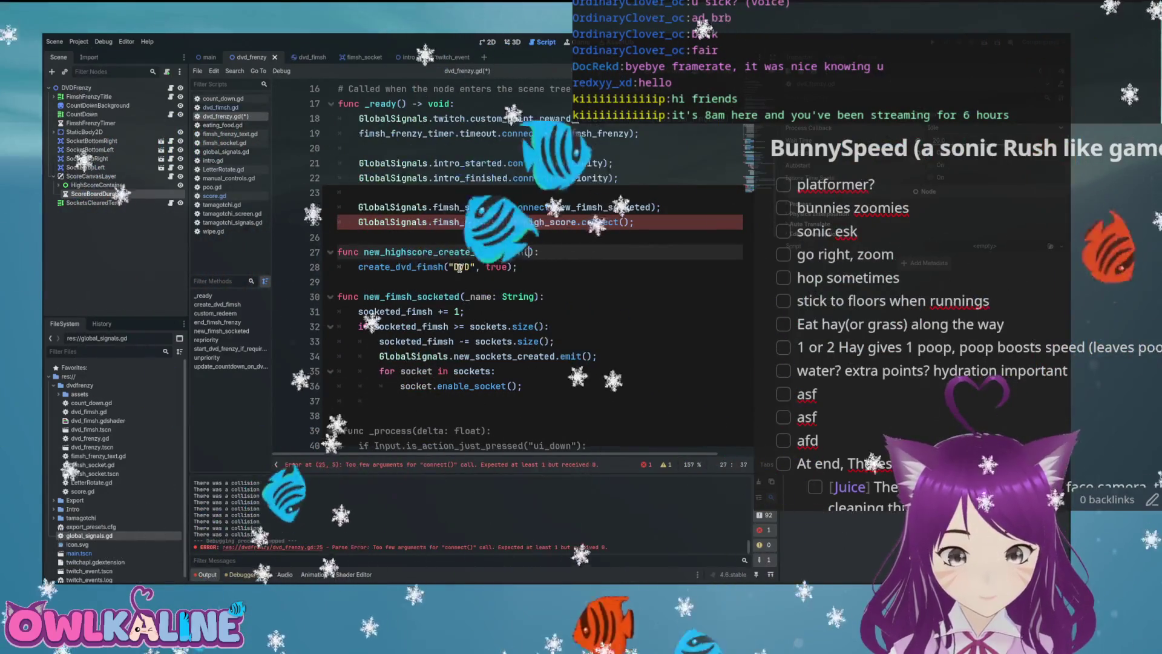
type("ew_cs")
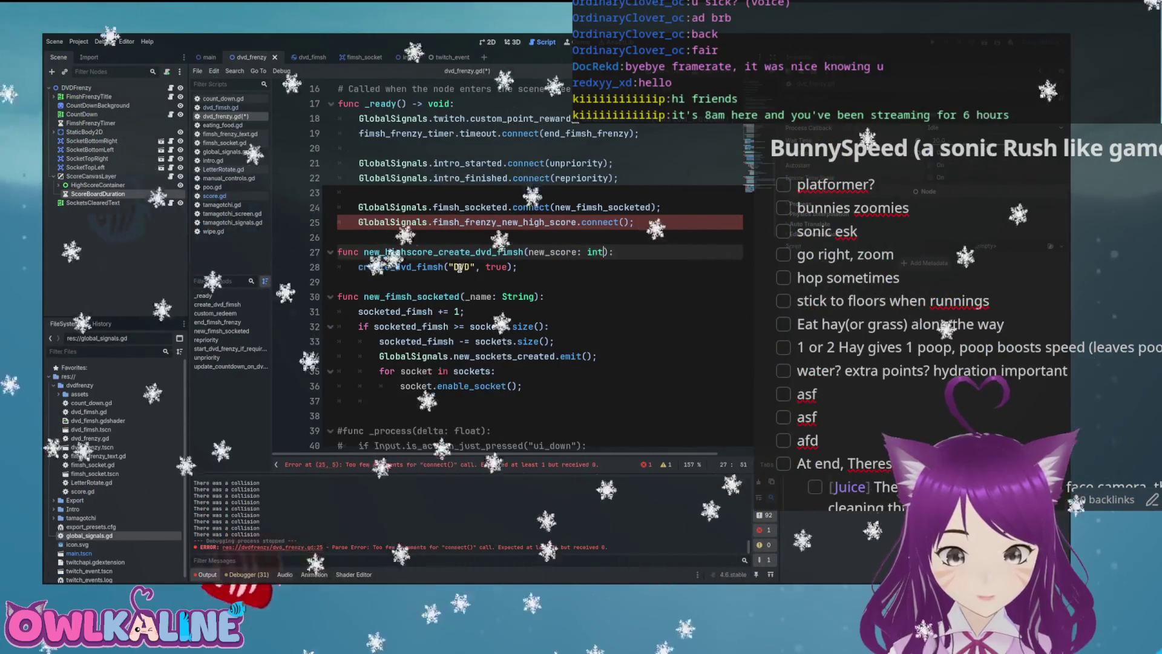
- Copy new_highscore_create_dvd_fimsh into connect() on line 25 and save
double_click(430, 251)
key("ctrl+c")
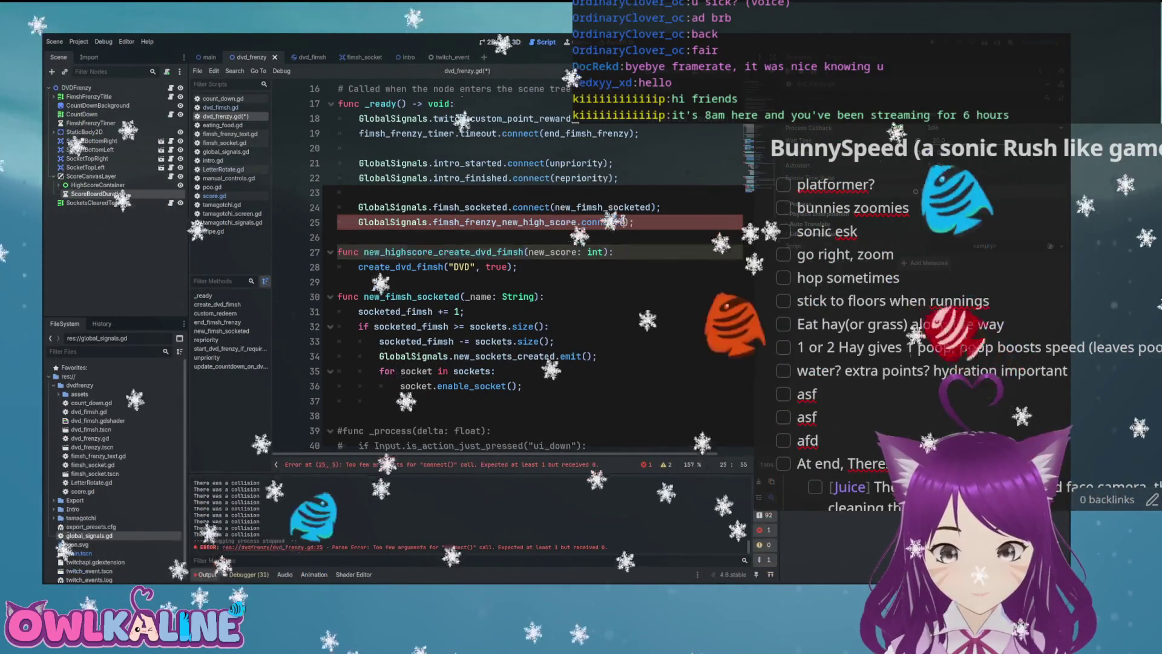
left_click(629, 222)
key("ctrl+v")
left_click(564, 266)
key("ctrl+s")
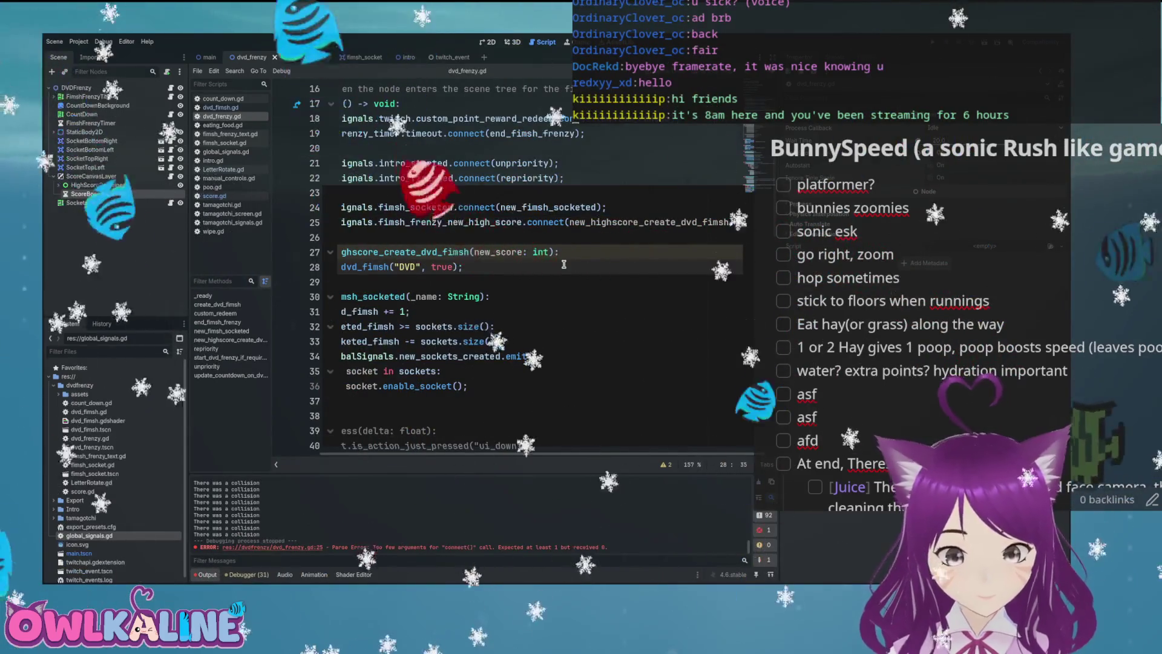
- Select the new_highscore_create_dvd_fimsh function lines
key("Home")
key("End")
key("shift+Up")
key("shift+Home")
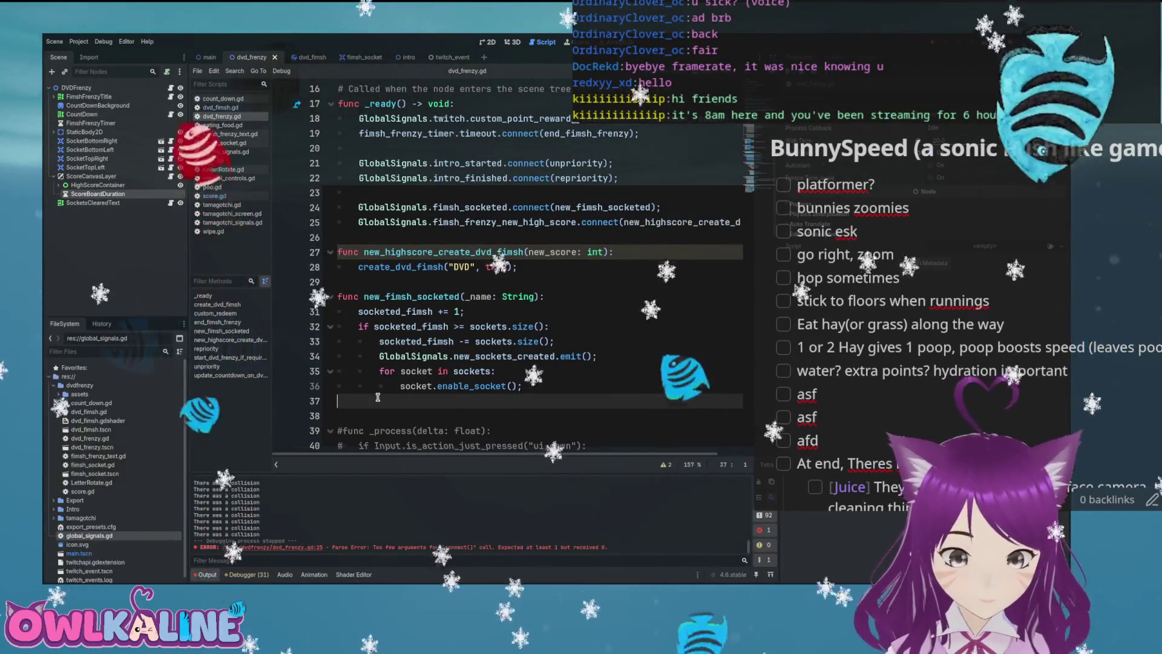
- Delete the empty line 37 at the end of new_fimsh_socketed
key("BackSpace")
key("BackSpace")
key("BackSpace")
scroll(533, 323, "down", 4)
scroll(533, 323, "down", 13)
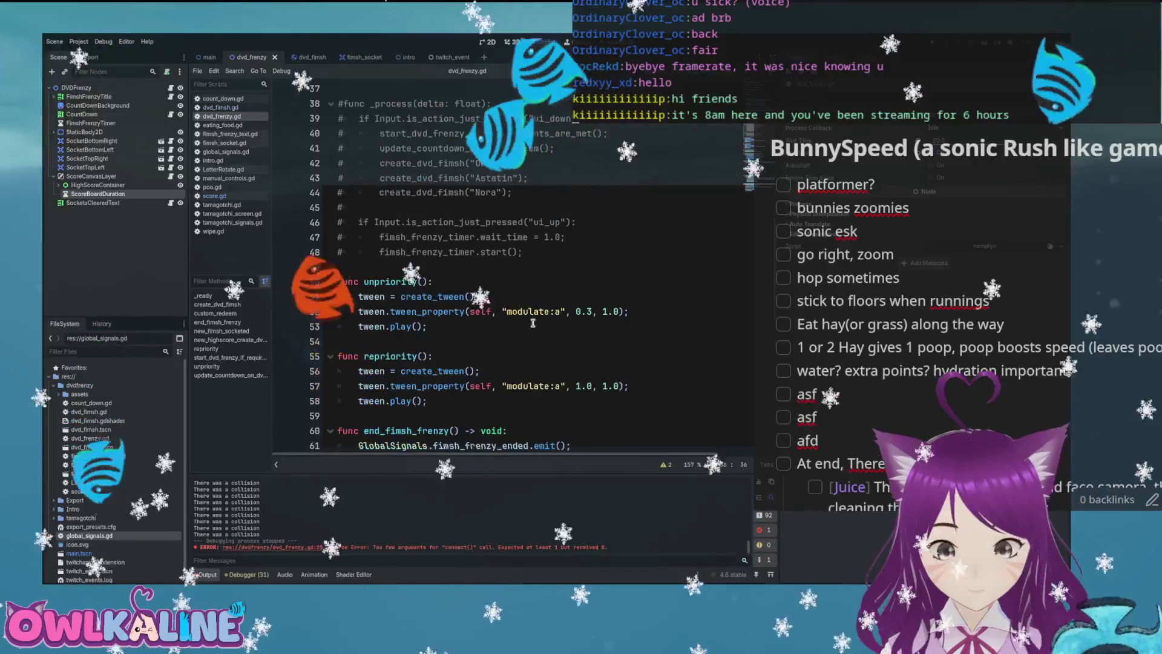
scroll(532, 323, "down", 1)
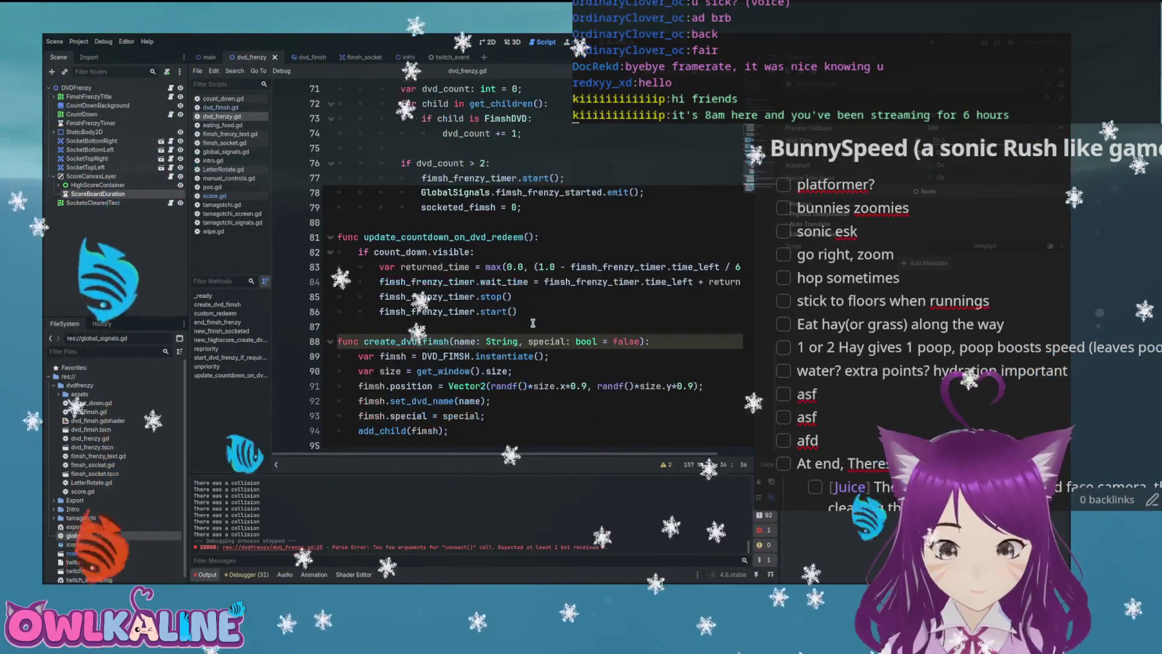
scroll(532, 323, "up", 20)
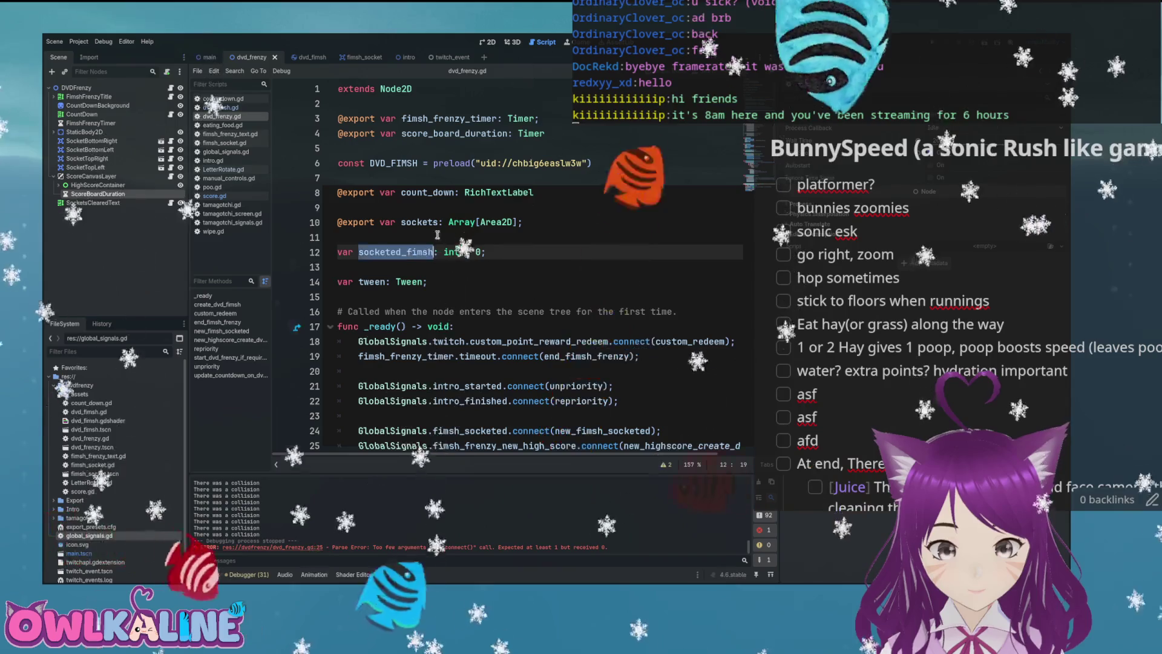
- Move to start_dvd_frenzy_if_requirements_are_met's get_children loop on line 72
scroll(445, 235, "down", 7)
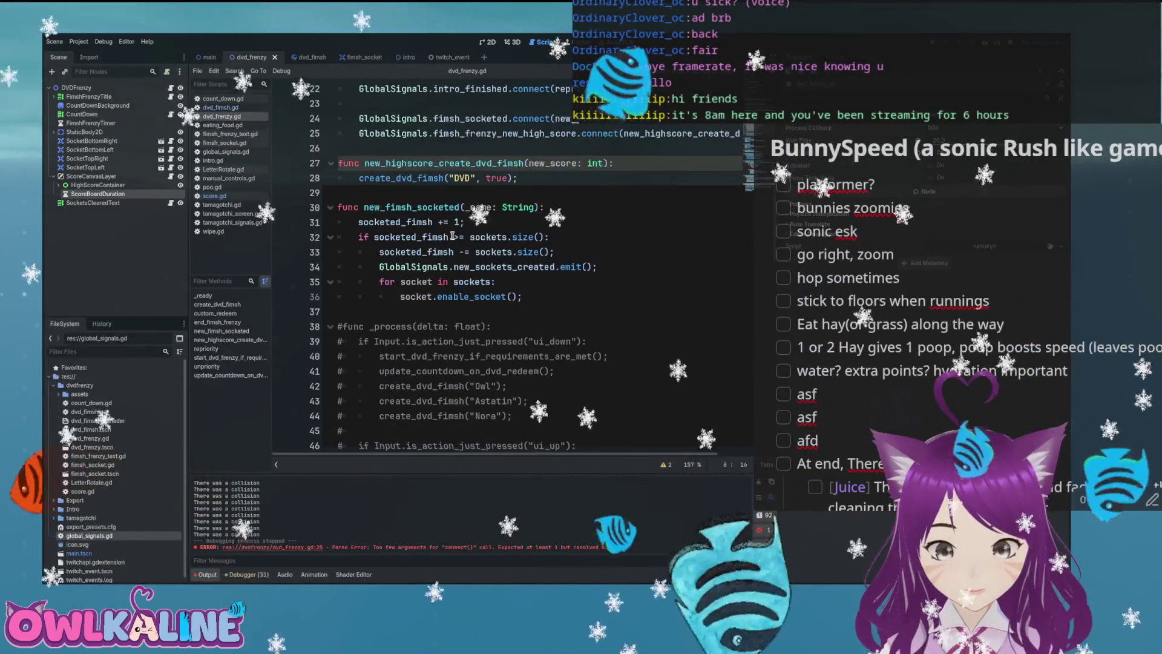
scroll(452, 236, "down", 5)
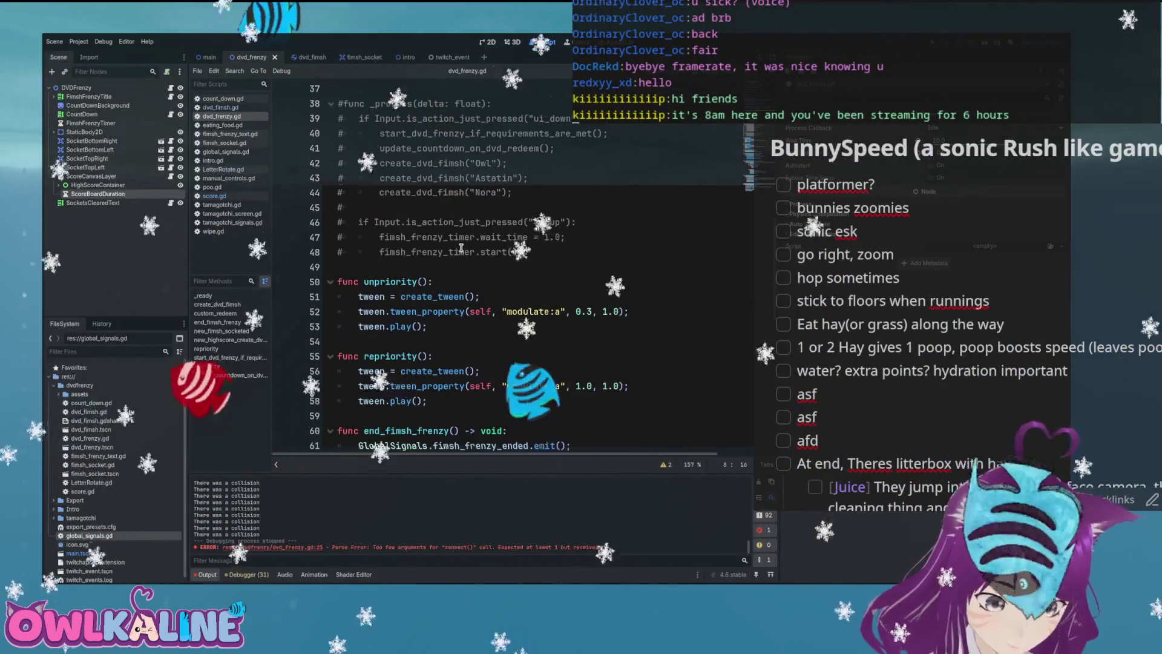
scroll(461, 248, "down", 7)
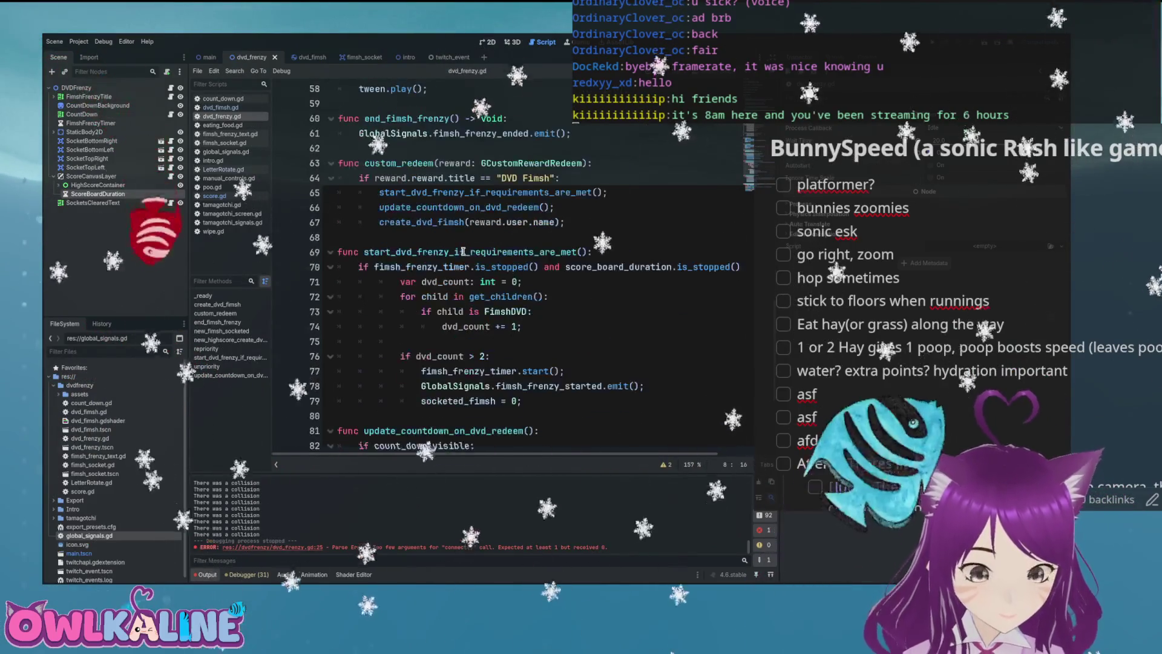
double_click(444, 192)
scroll(472, 230, "down", 1)
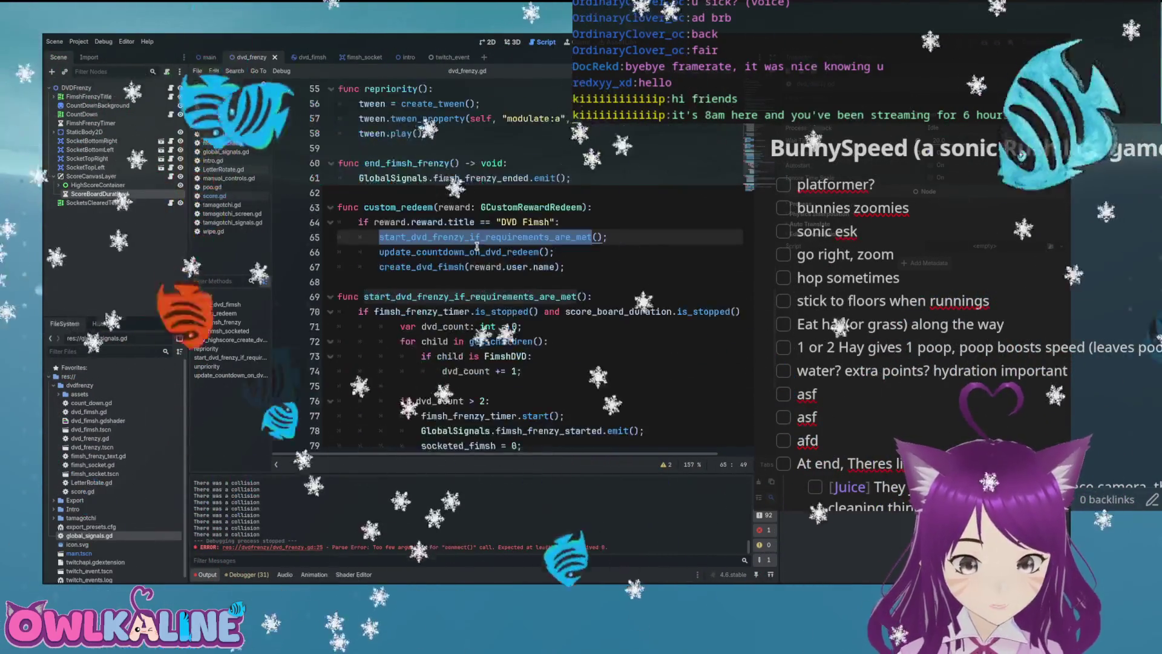
left_click(565, 222)
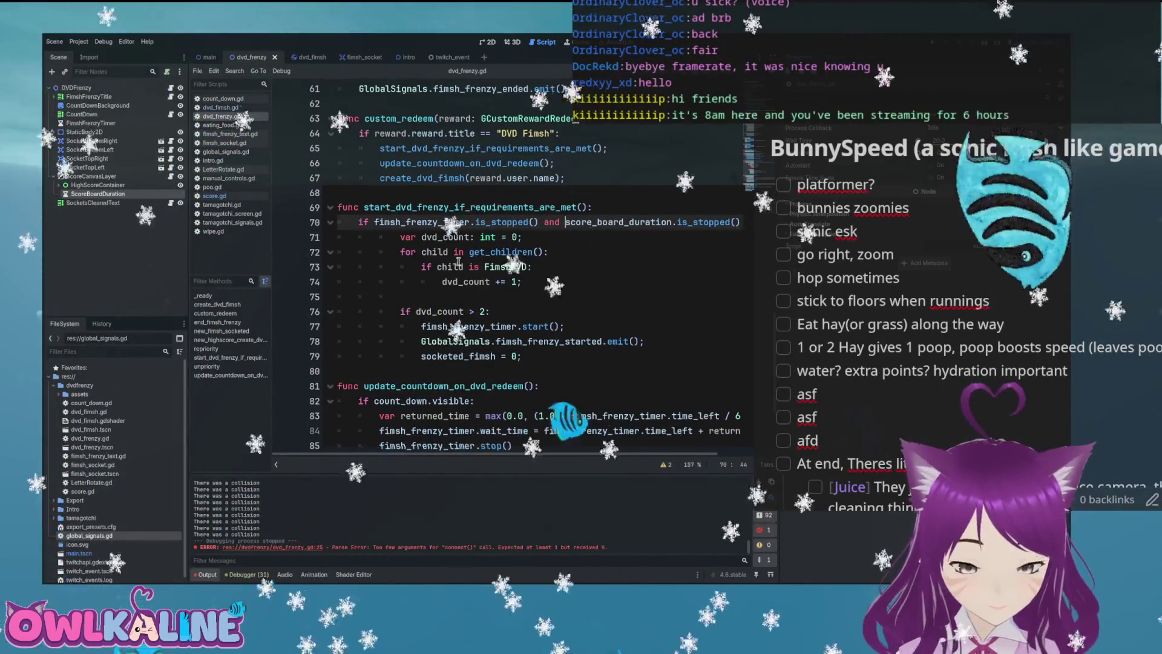
left_click(420, 252)
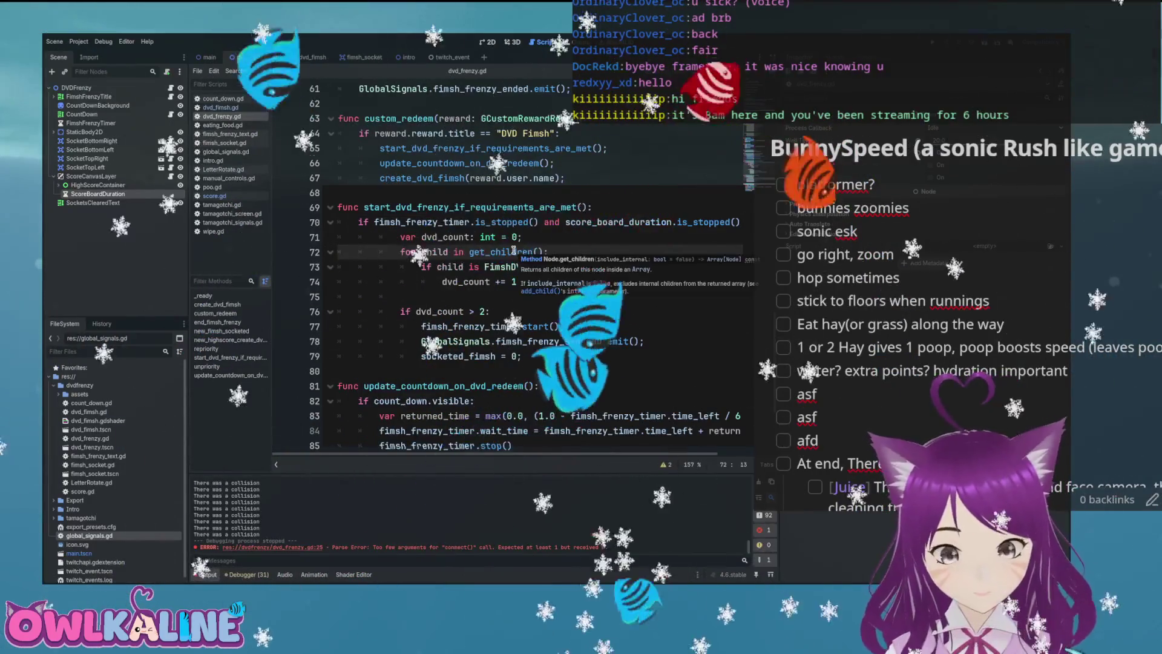
- Comment out the local dvd_count counting loop on lines 71–74
key("shift+Up")
key("ctrl+k")
key("Down")
key("Down")
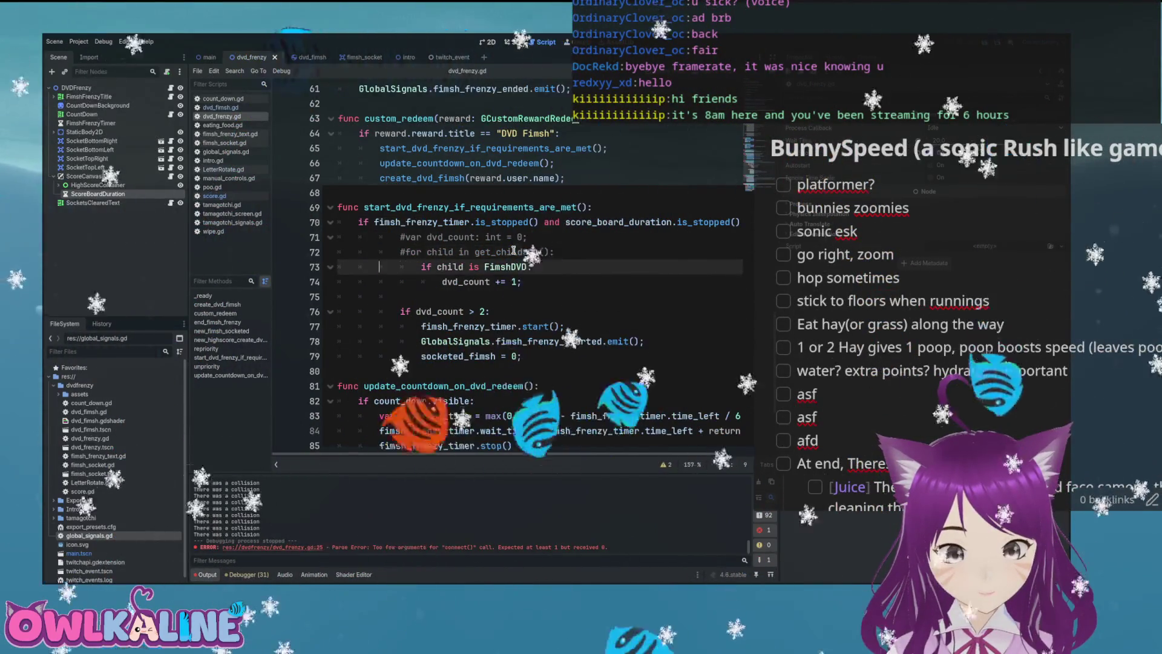
key("ctrl+k")
key("Down")
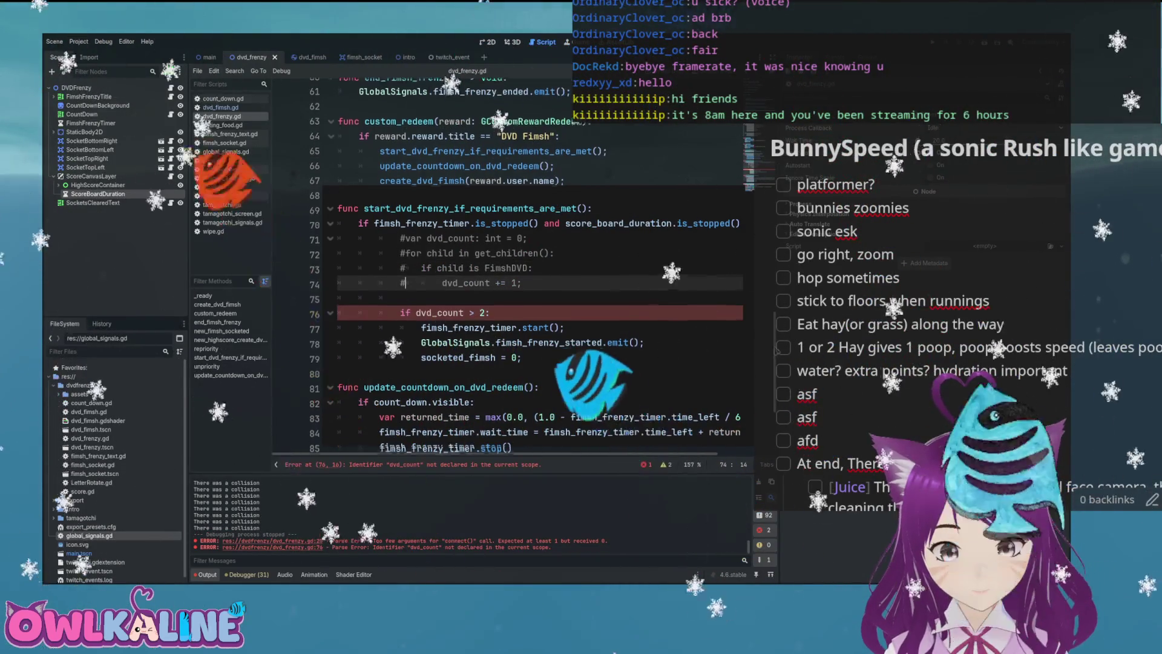
- Declare var dvd_count: int = 0; at script level below socketed_fimsh
scroll(539, 272, "up", 1)
scroll(417, 235, "up", 15)
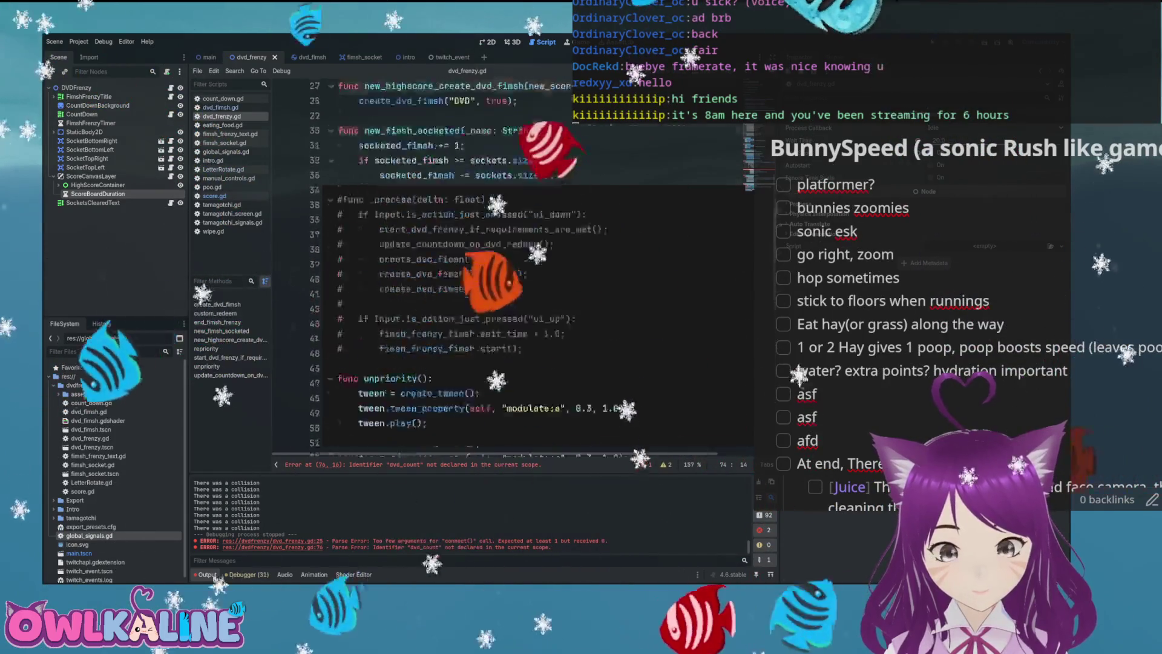
left_click(410, 271)
key("Return")
type("var dvd_count: int = 0;")
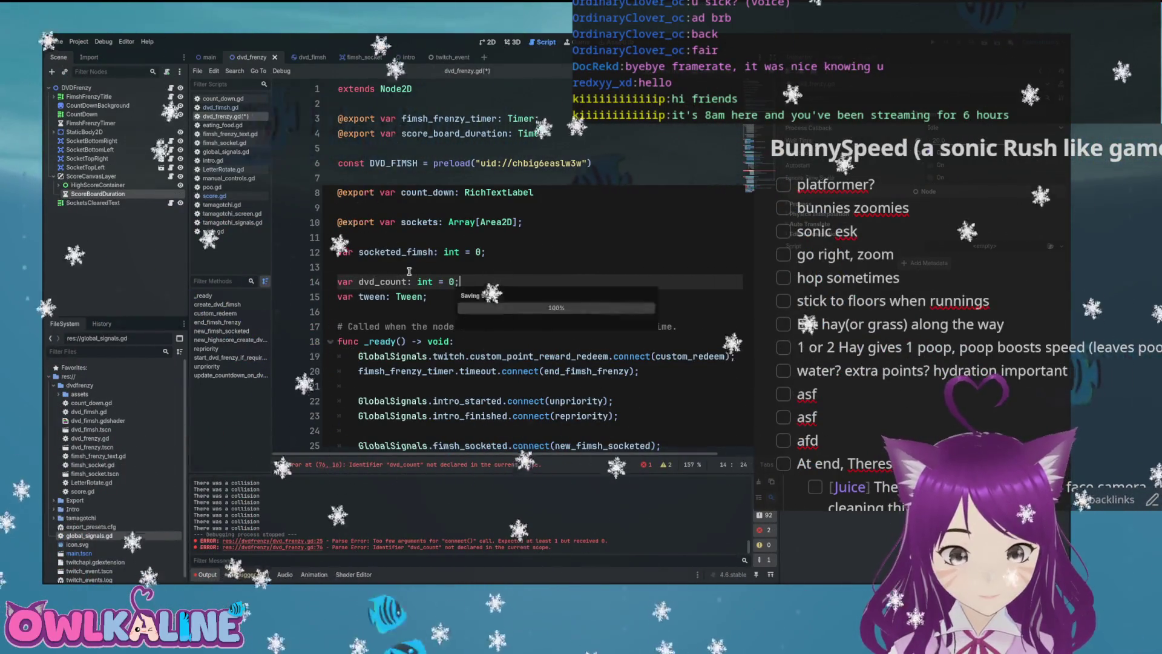
scroll(447, 314, "down", 20)
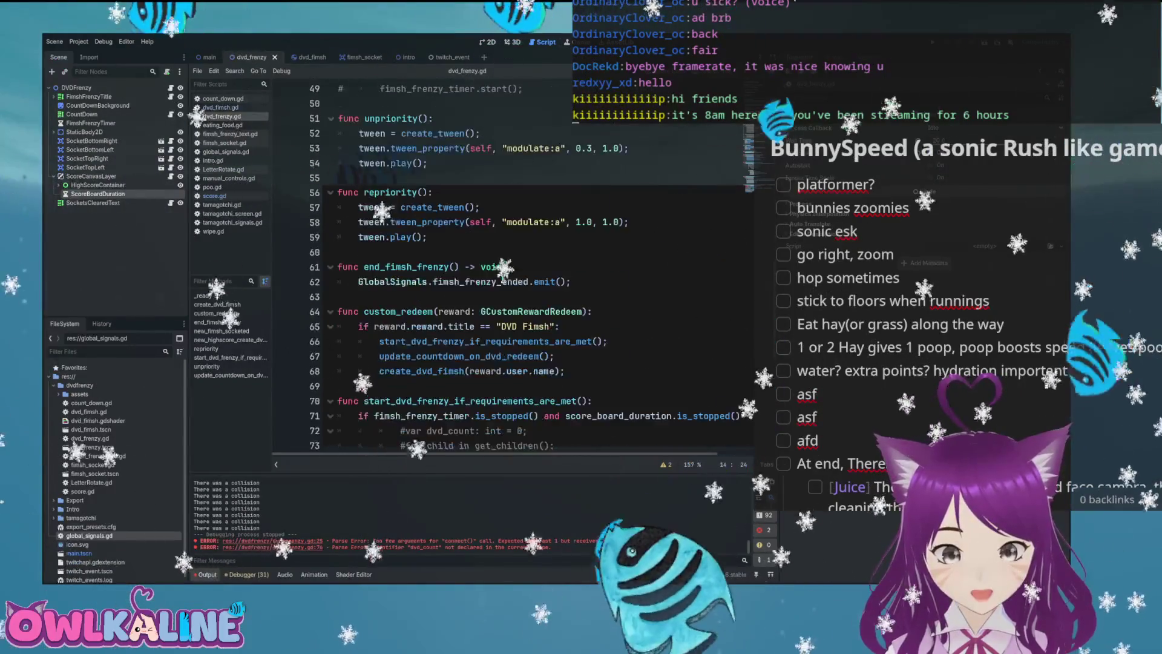
scroll(496, 280, "down", 1)
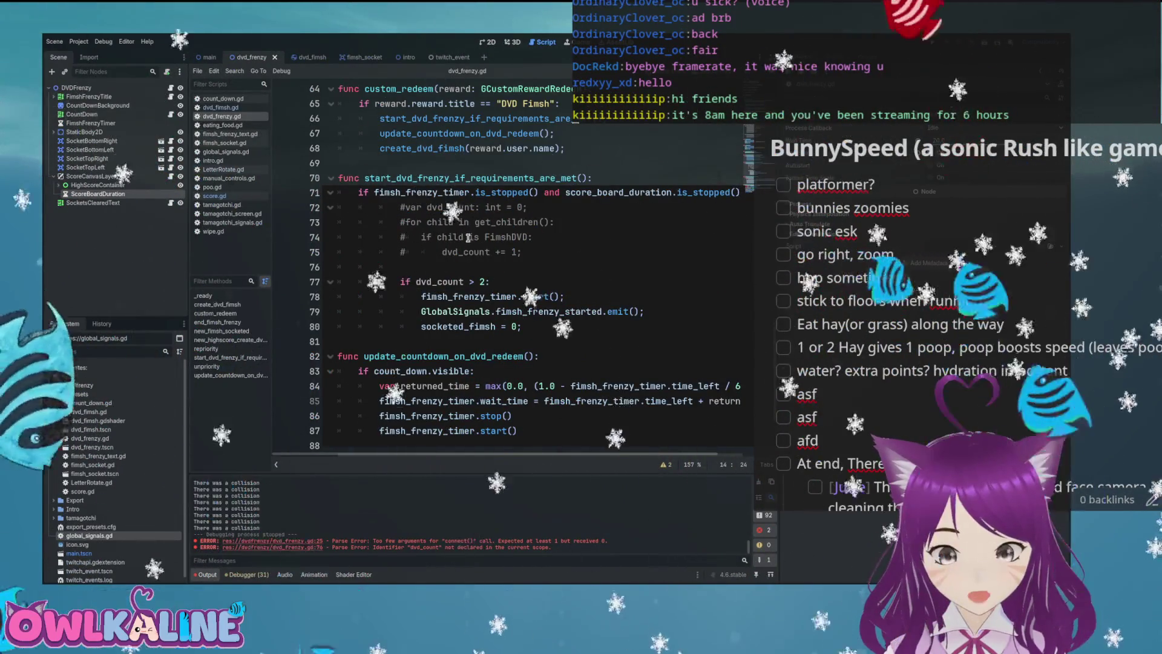
scroll(467, 237, "down", 3)
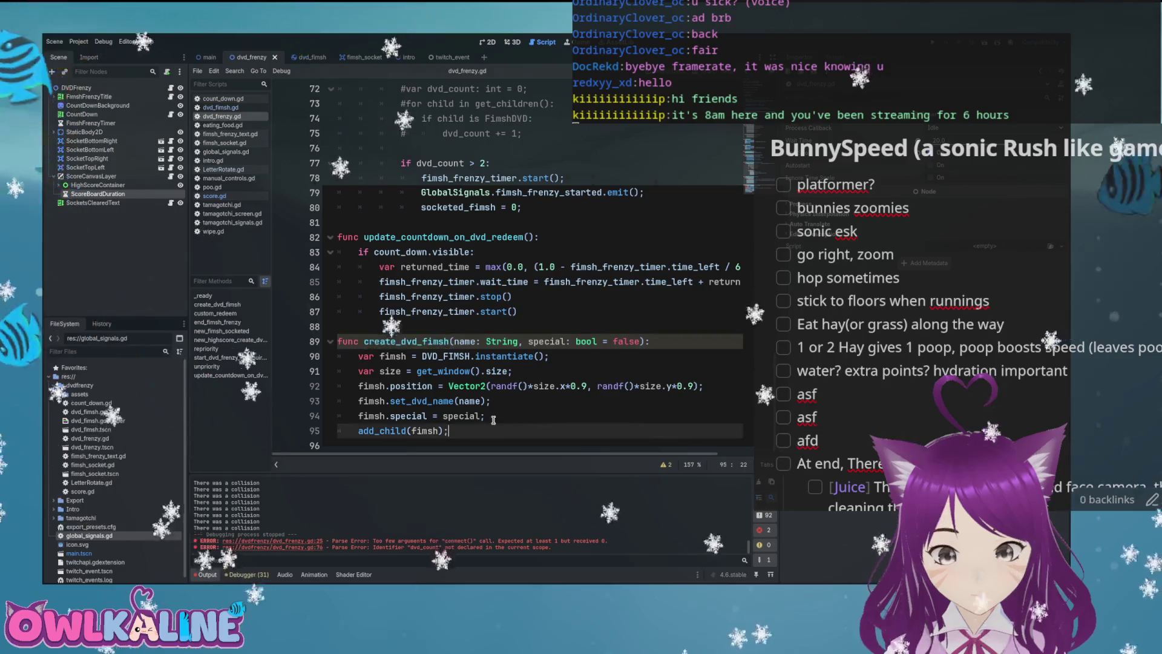
- Add dvd_count += 1; after add_child(fimsh), with a line for a special-fimsh check
key("Return")
type("d_count")
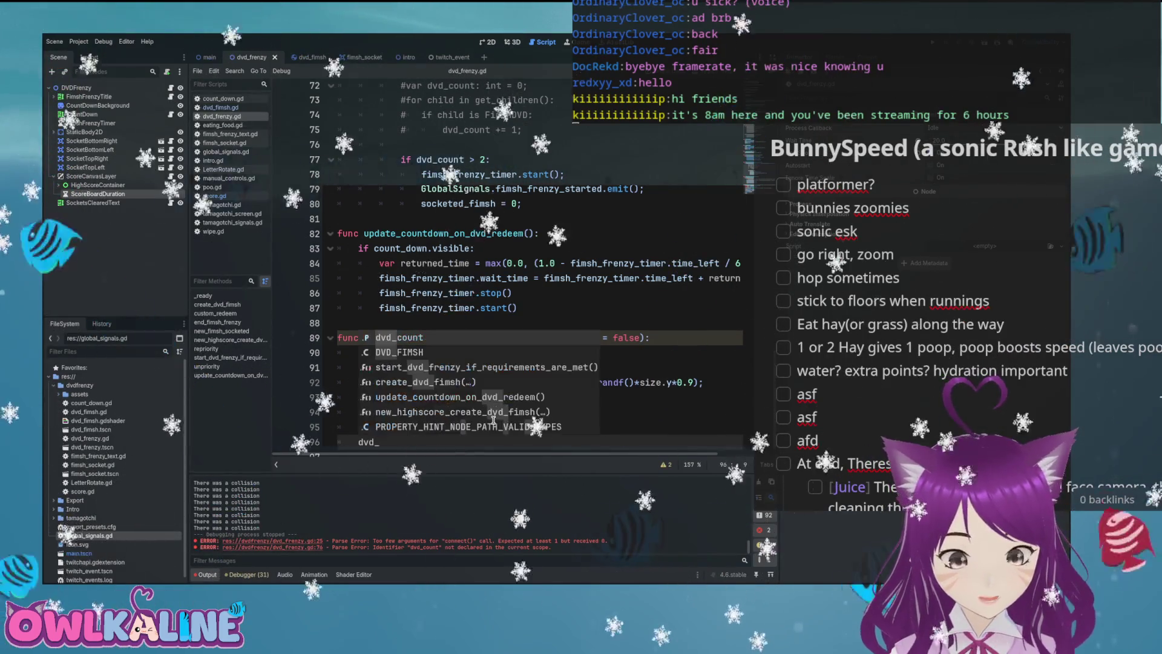
type(" += 1;")
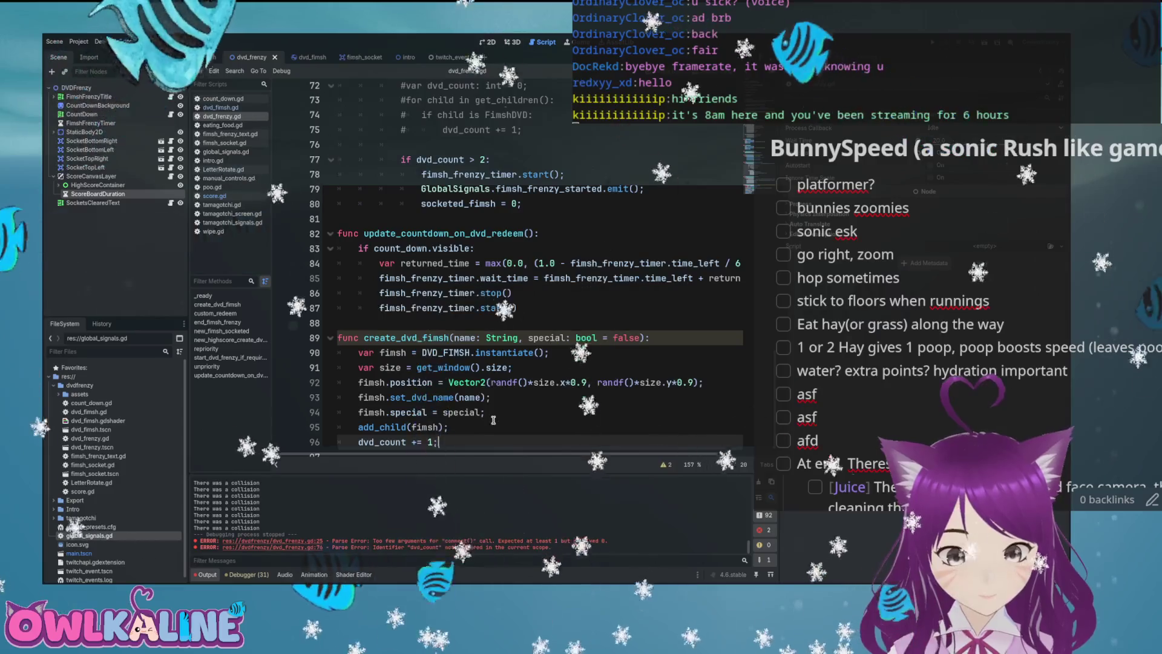
left_click(466, 427)
key("Return")
type("if !special:")
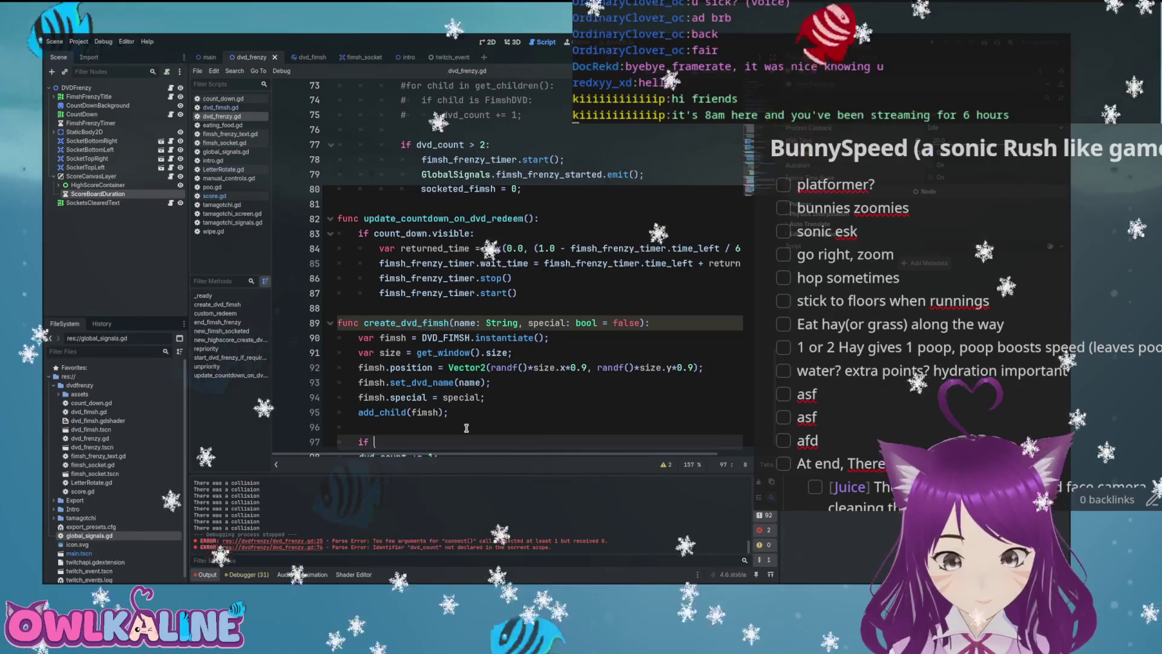
scroll(466, 428, "down", 1)
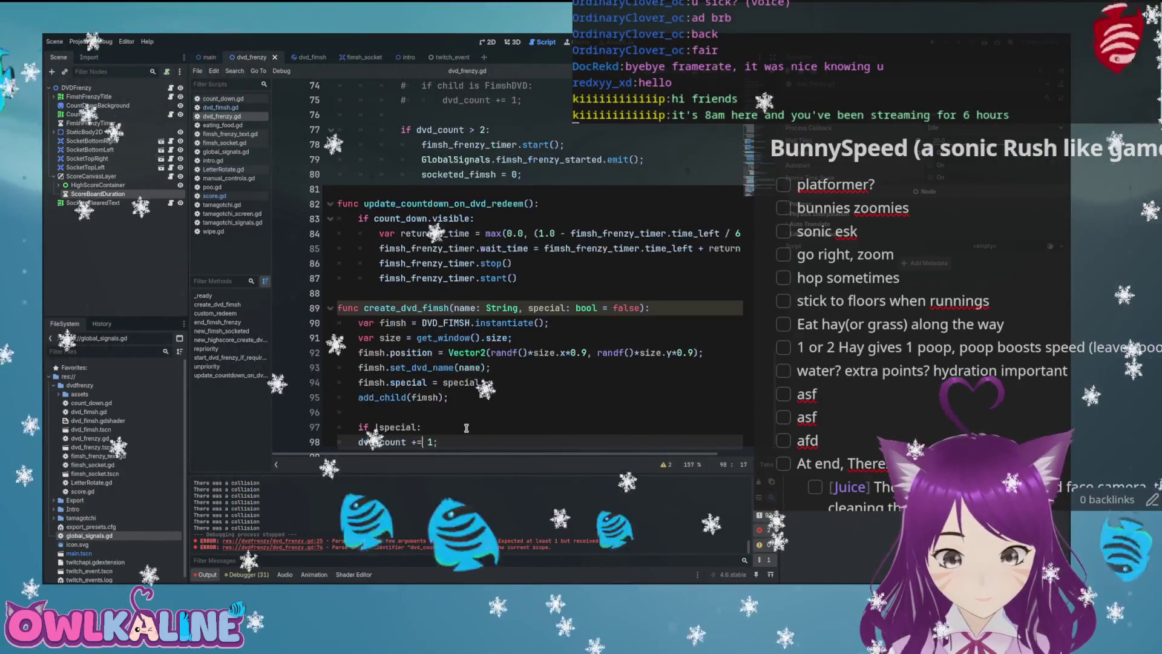
left_click(462, 418)
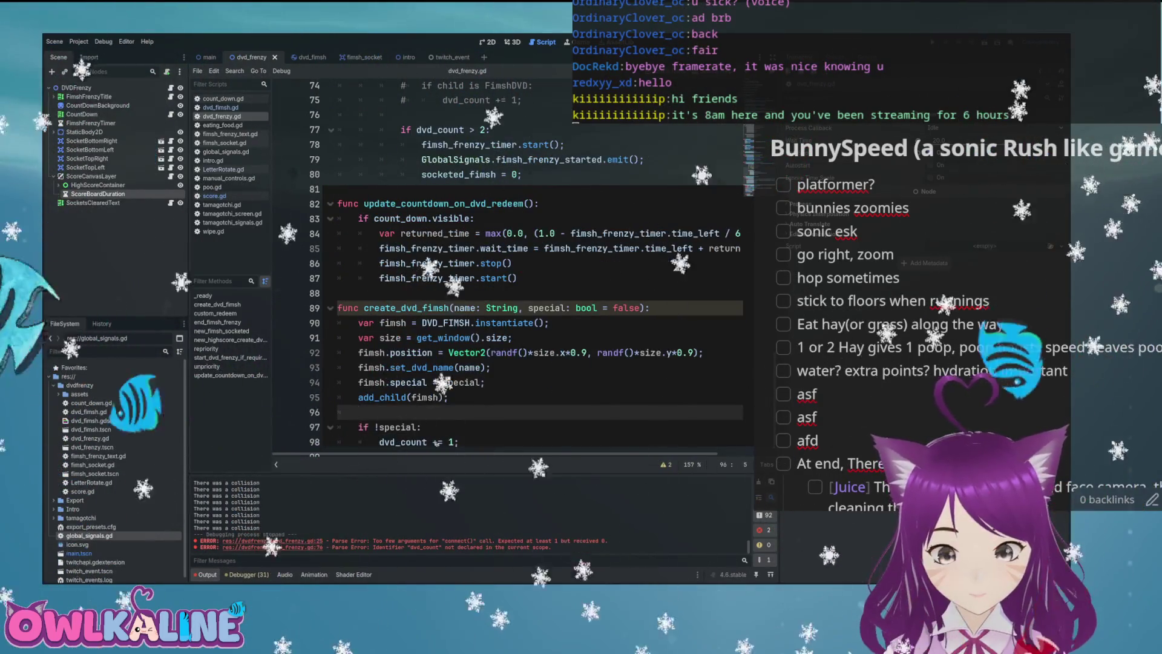
- Return to the dvd_count condition on line 77 of the frenzy start logic
scroll(416, 424, "up", 4)
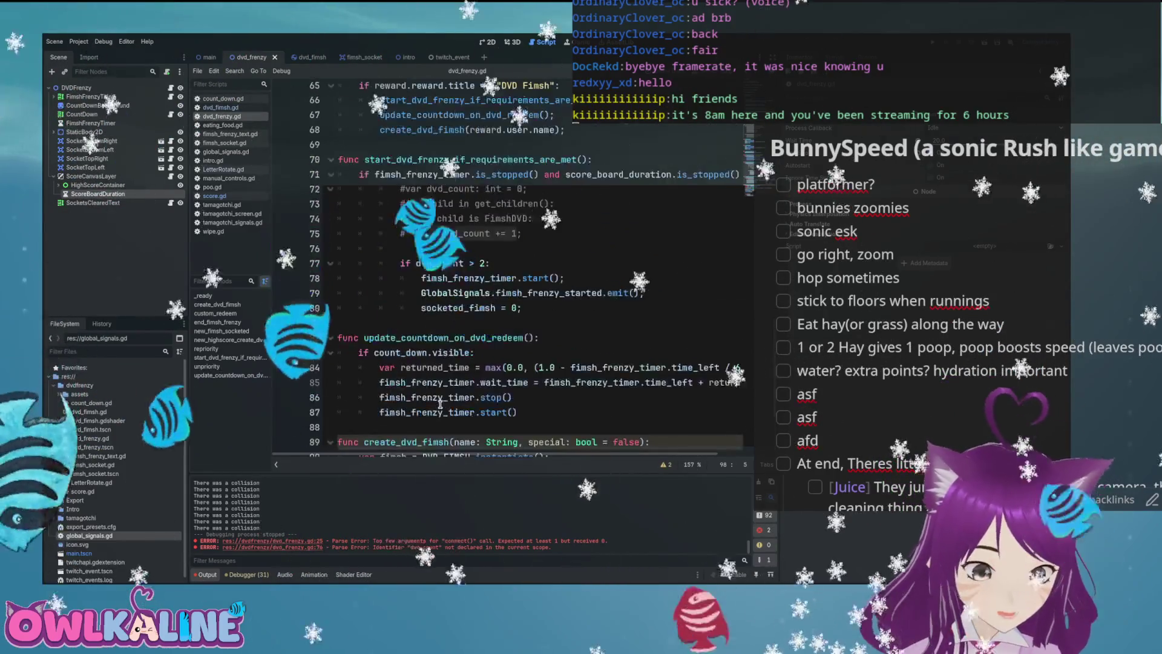
left_click(442, 279)
left_click(445, 308)
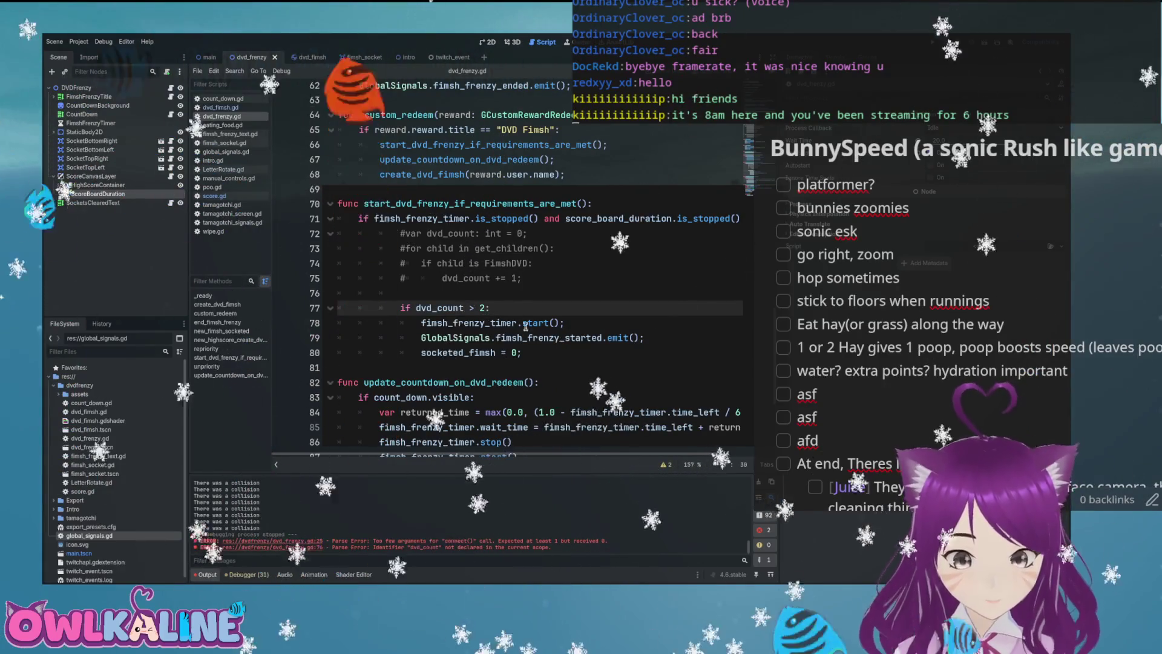
- Delete the commented-out counting loop on lines 72–76 and its leftover indentation
left_click_drag(399, 293, 339, 233)
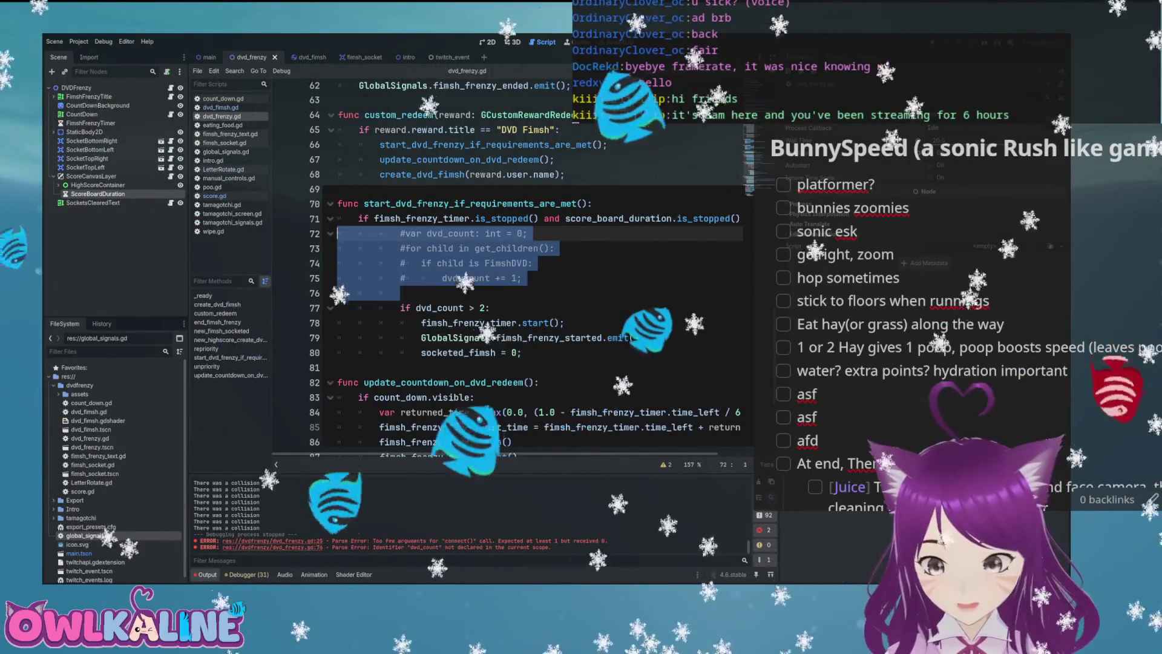
key("Delete")
left_click_drag(420, 262, 339, 263)
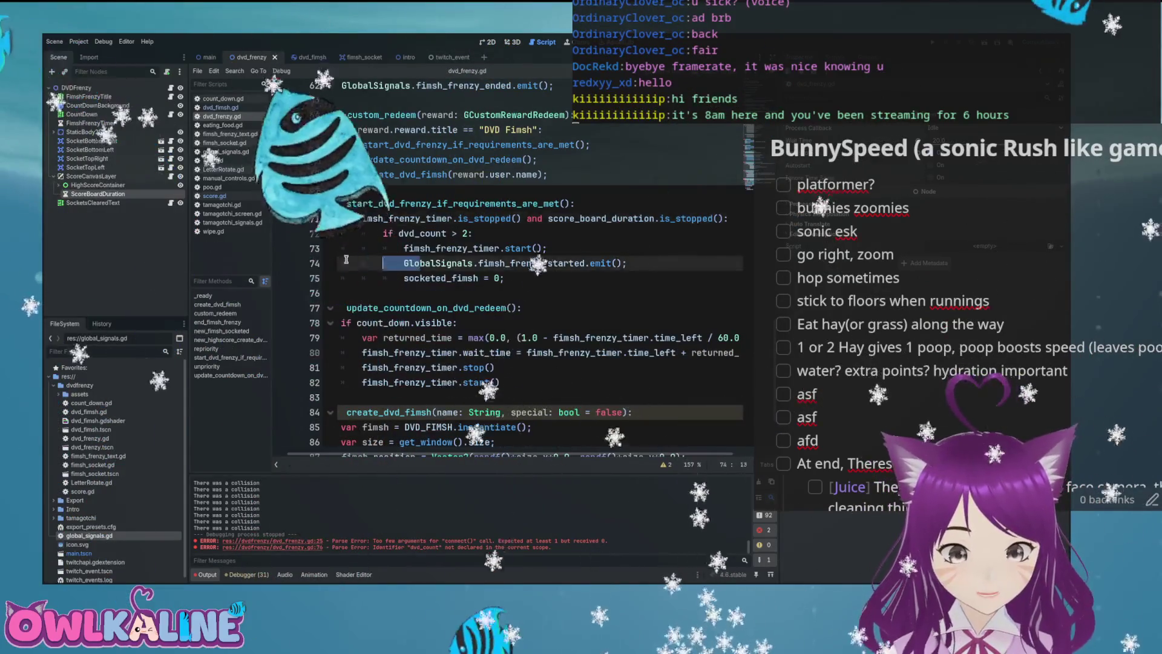
scroll(489, 321, "down", 2)
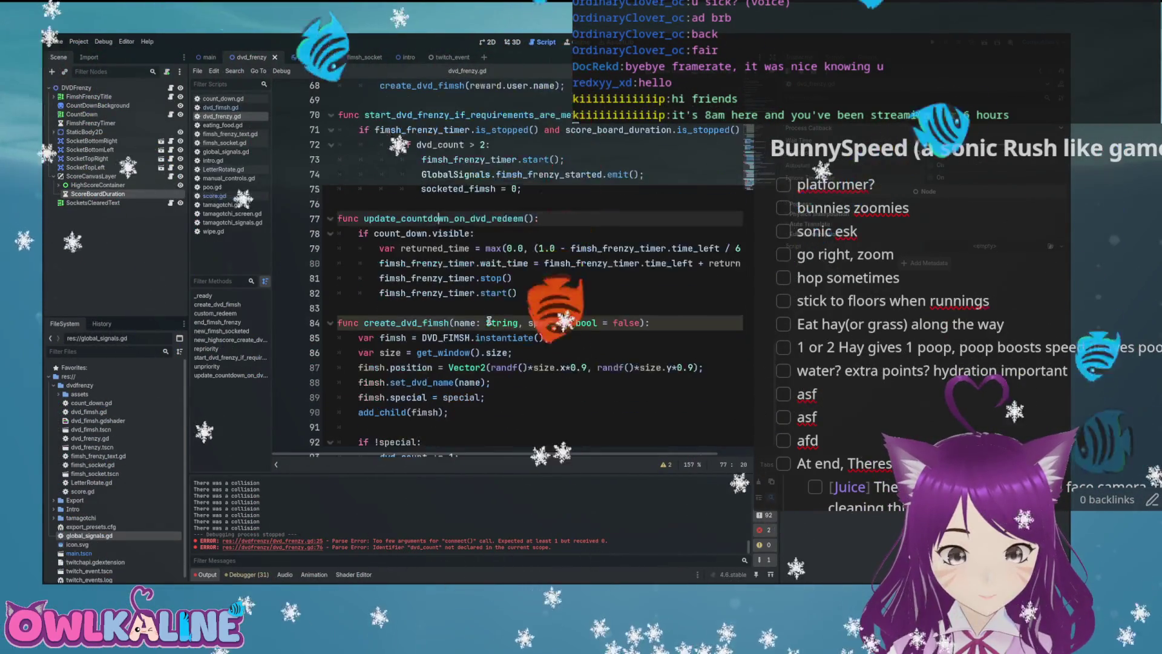
scroll(426, 305, "up", 5)
scroll(426, 304, "up", 1)
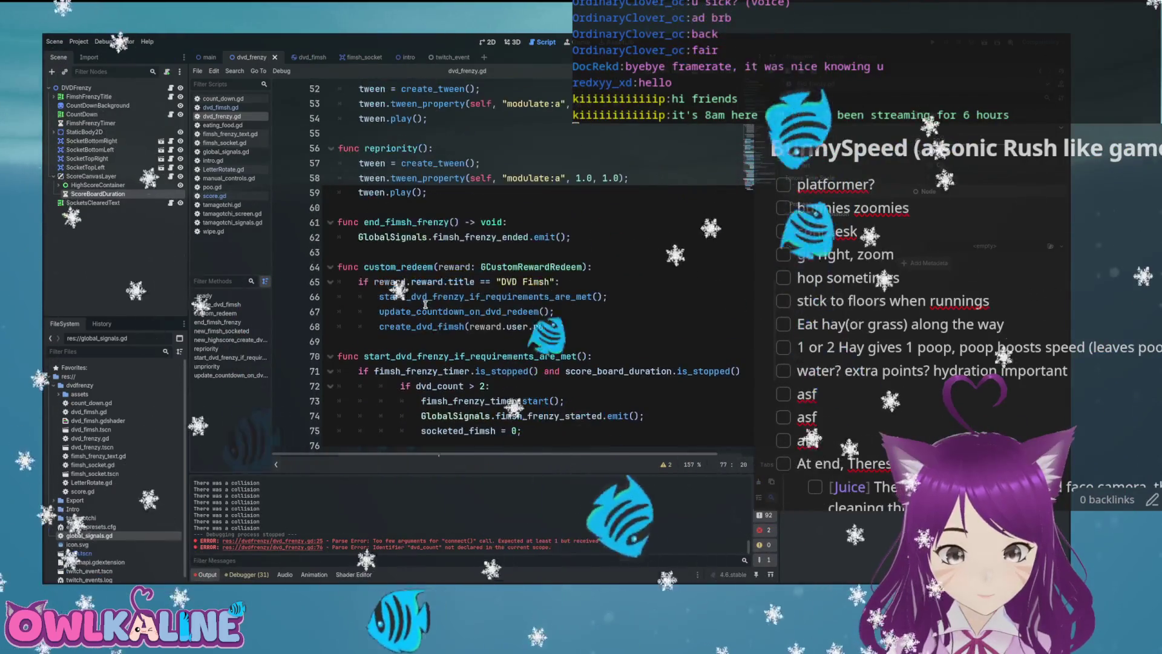
- Select the end_fimsh_frenzy function name and review the surrounding code
double_click(400, 222)
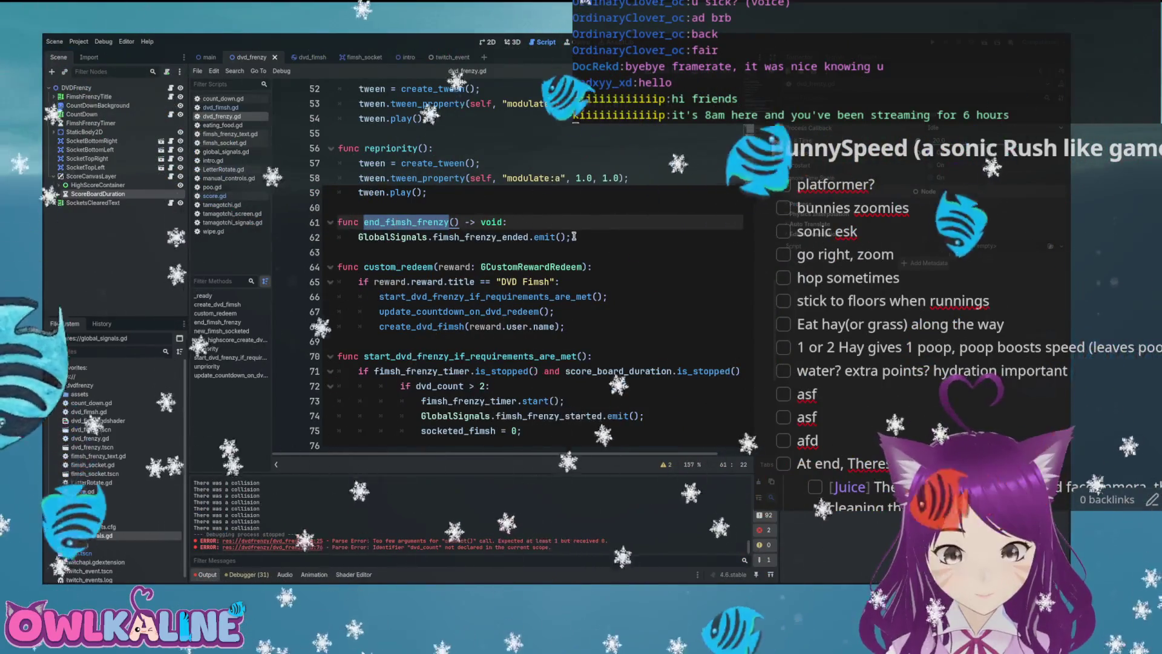
scroll(516, 237, "up", 2)
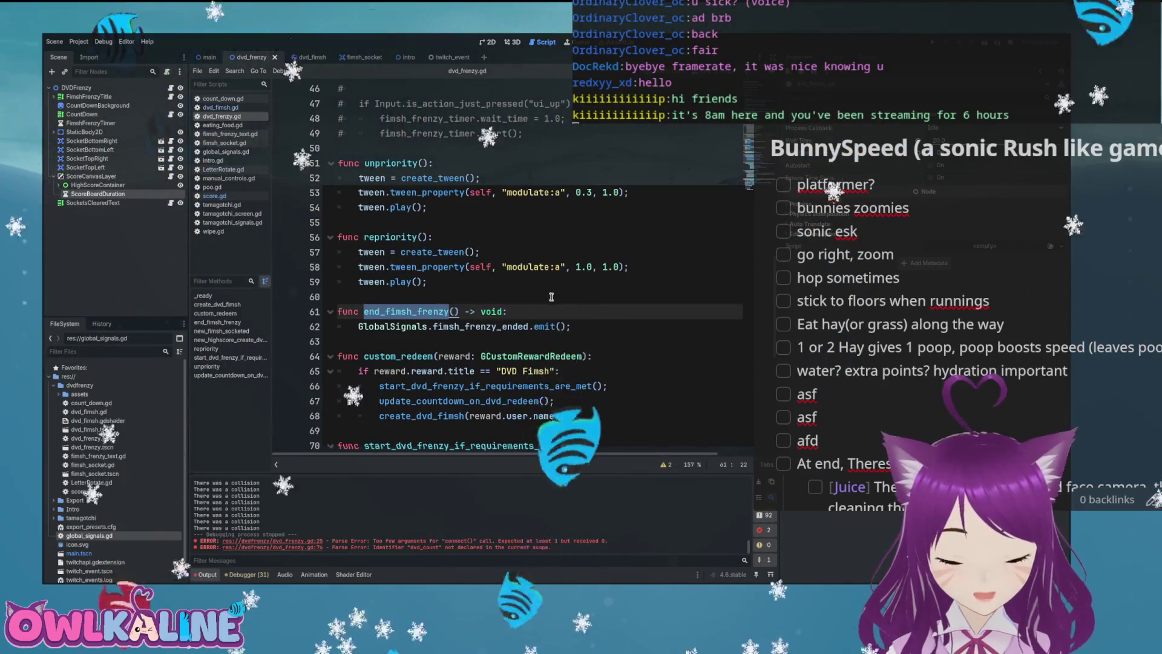
scroll(552, 296, "up", 8)
scroll(551, 296, "up", 3)
scroll(551, 301, "down", 8)
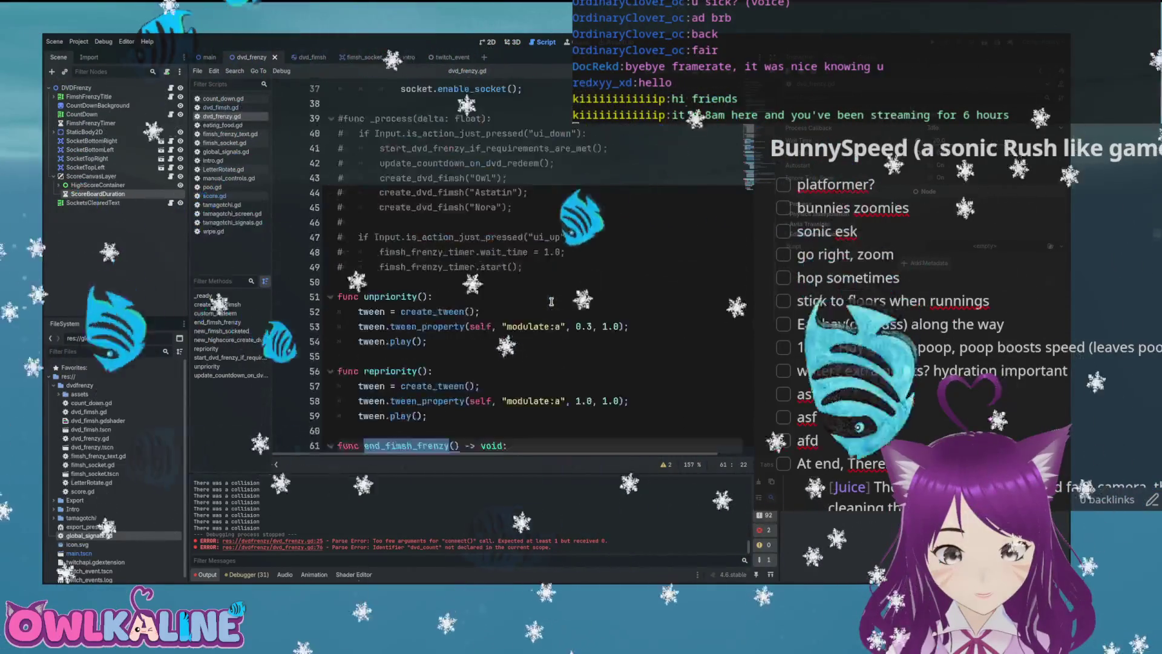
scroll(551, 300, "down", 4)
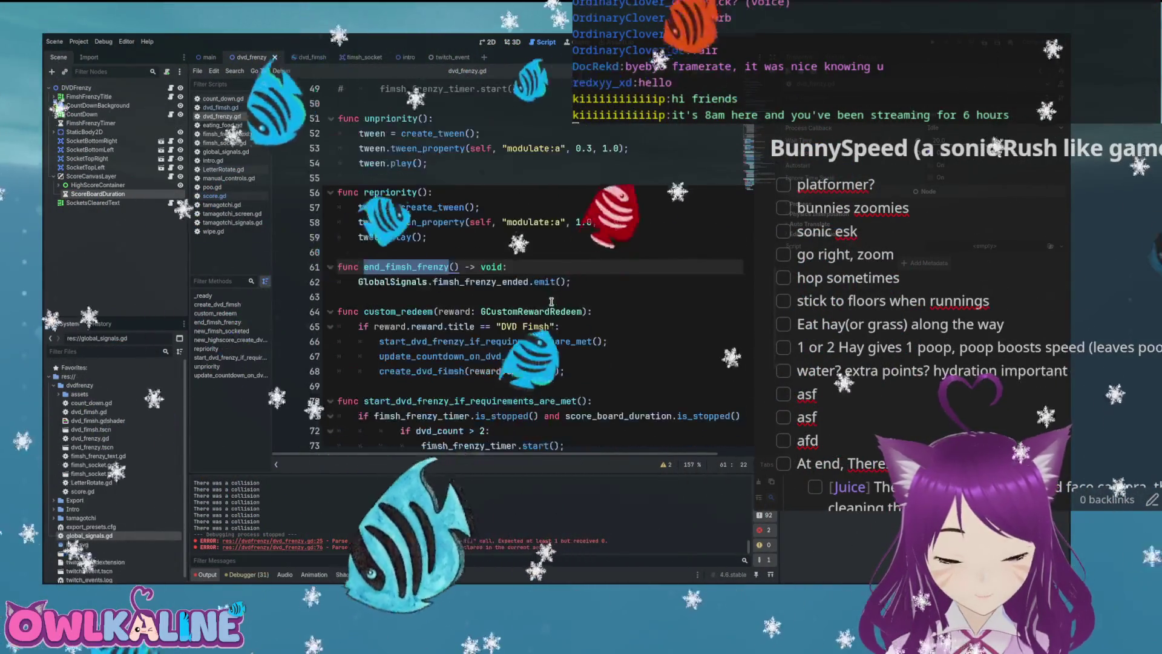
scroll(552, 301, "down", 2)
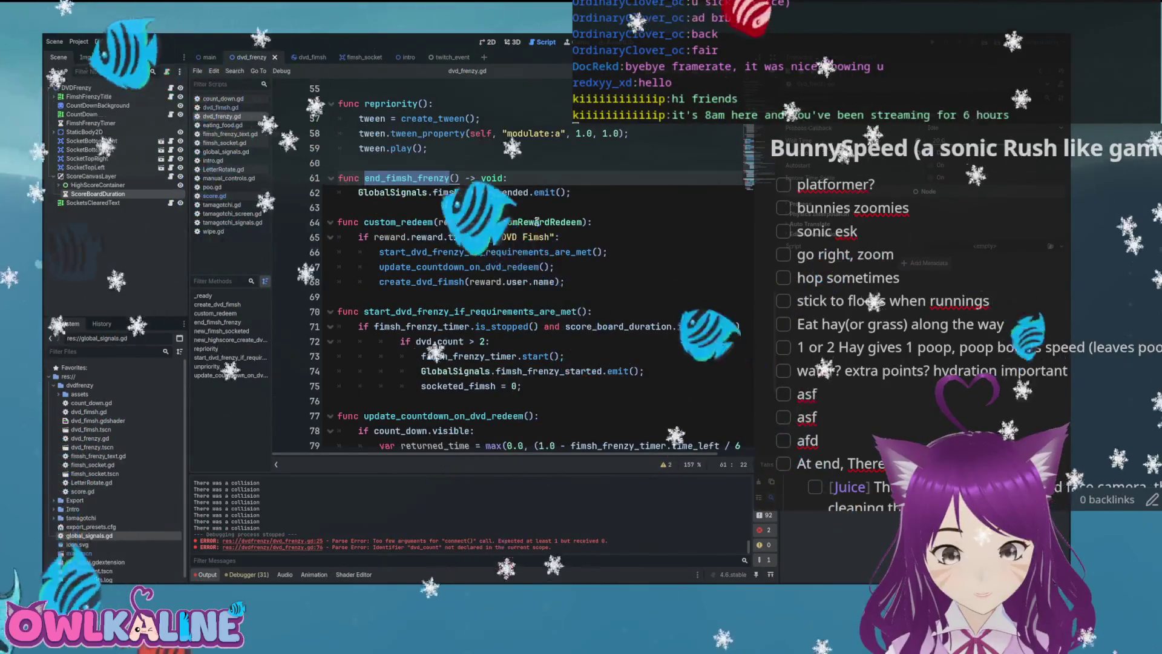
- Add dvd_count = 0; on a new line after line 62 in end_fimsh_frenzy
left_click(583, 195)
key("Return")
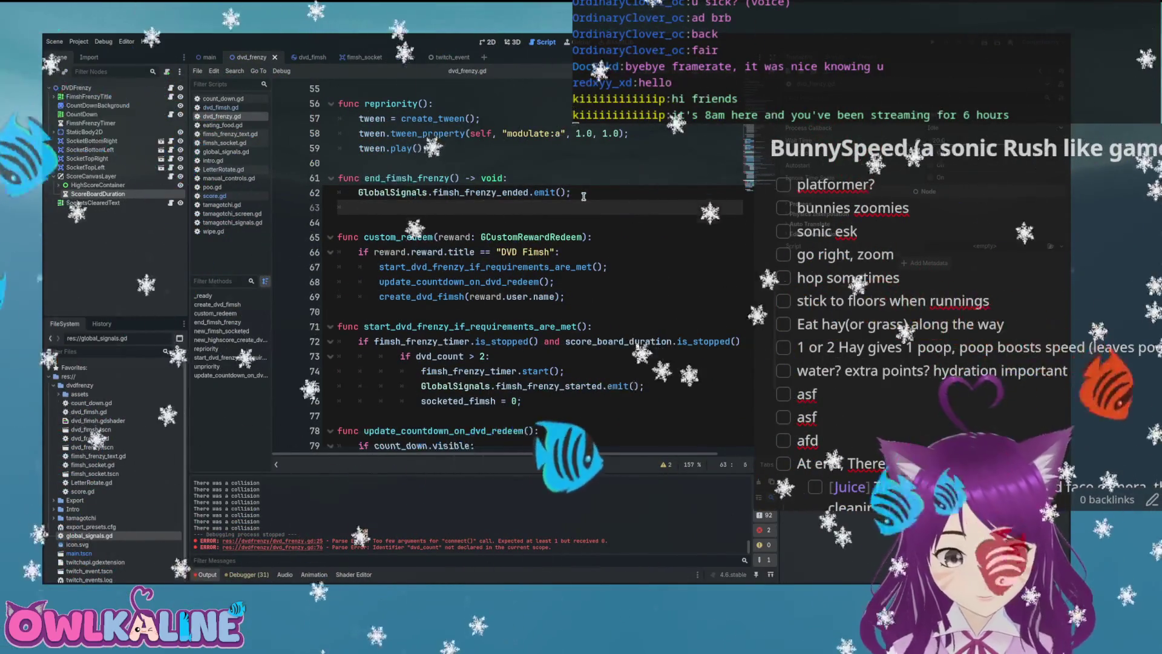
type("f")
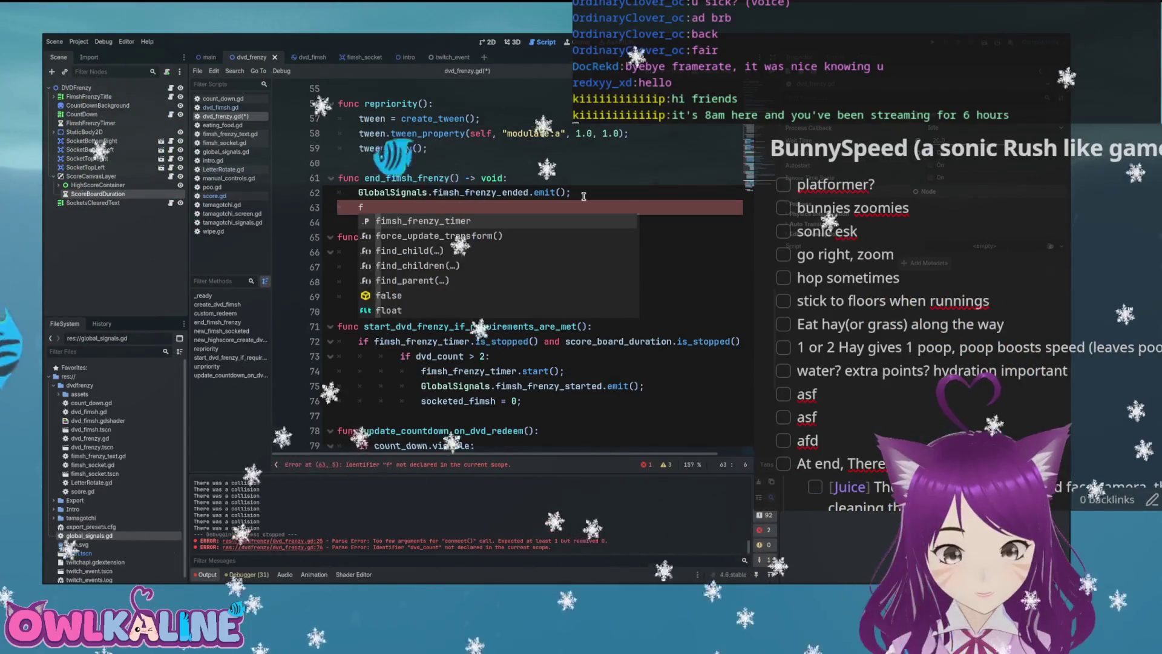
key("BackSpace")
type("dvd")
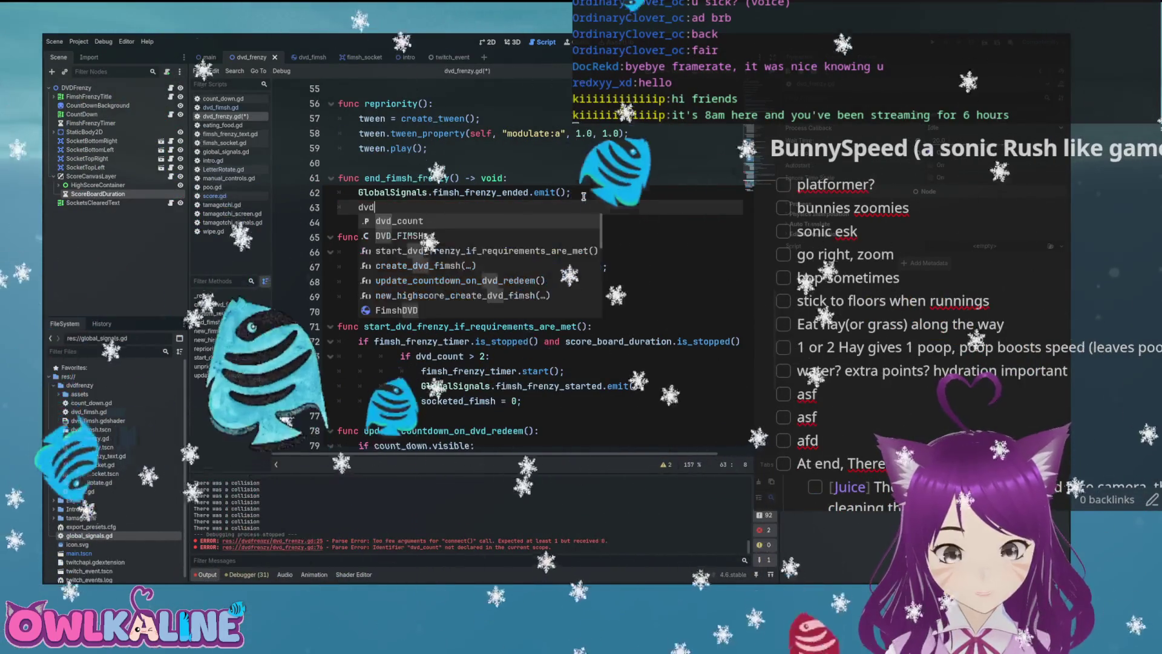
key("Return")
type("= 0;")
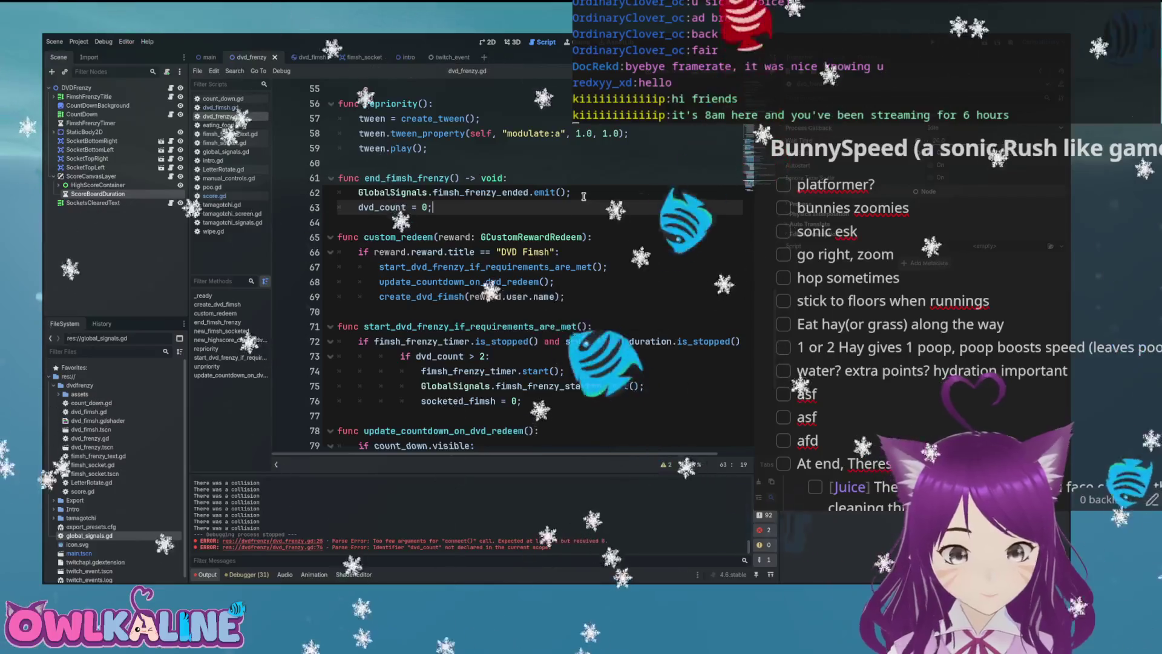
- Select score_board_duration.is_stopped() on line 72
scroll(574, 242, "down", 3)
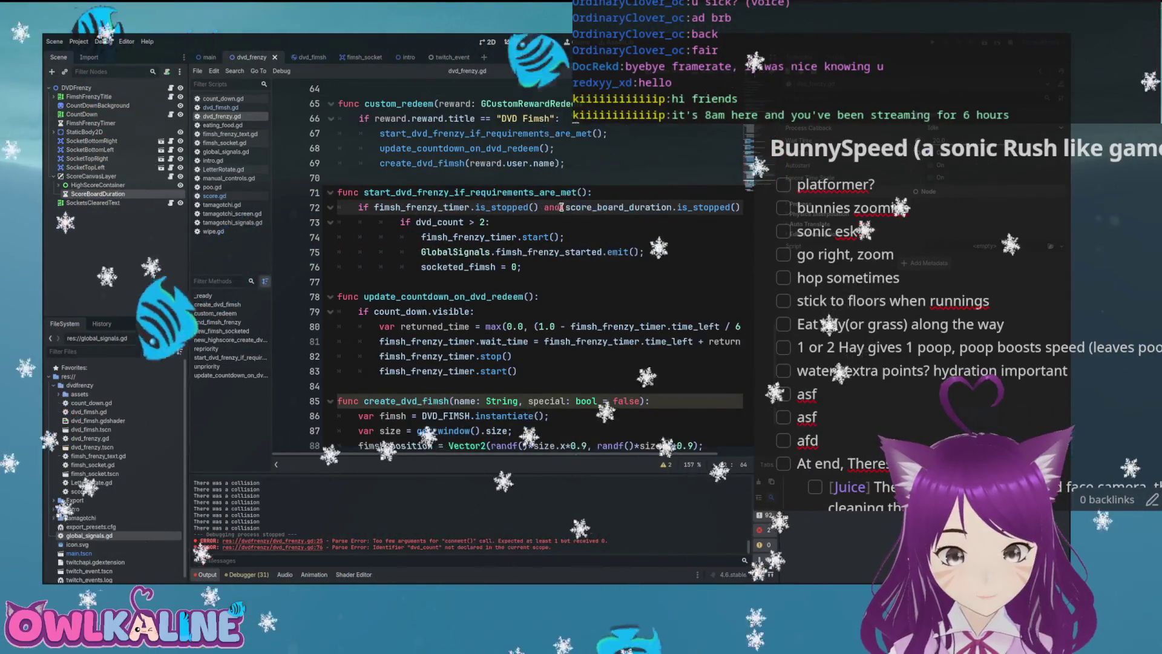
left_click_drag(732, 208, 634, 206)
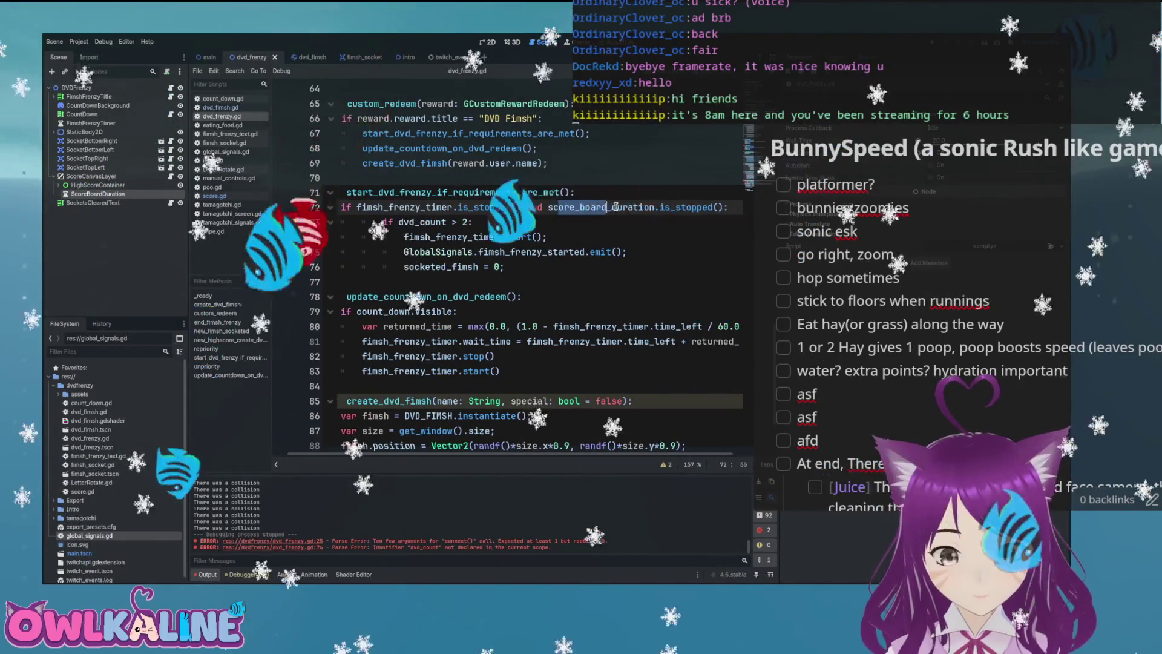
left_click_drag(558, 207, 681, 207)
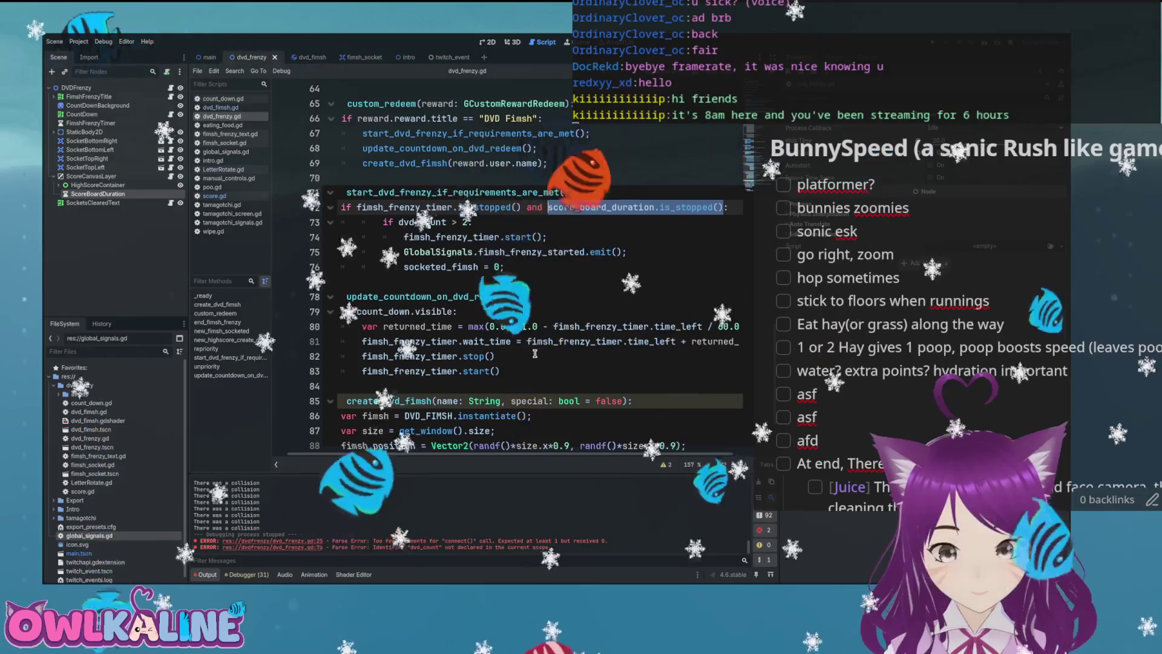
scroll(482, 365, "down", 2)
scroll(420, 445, "left", 1)
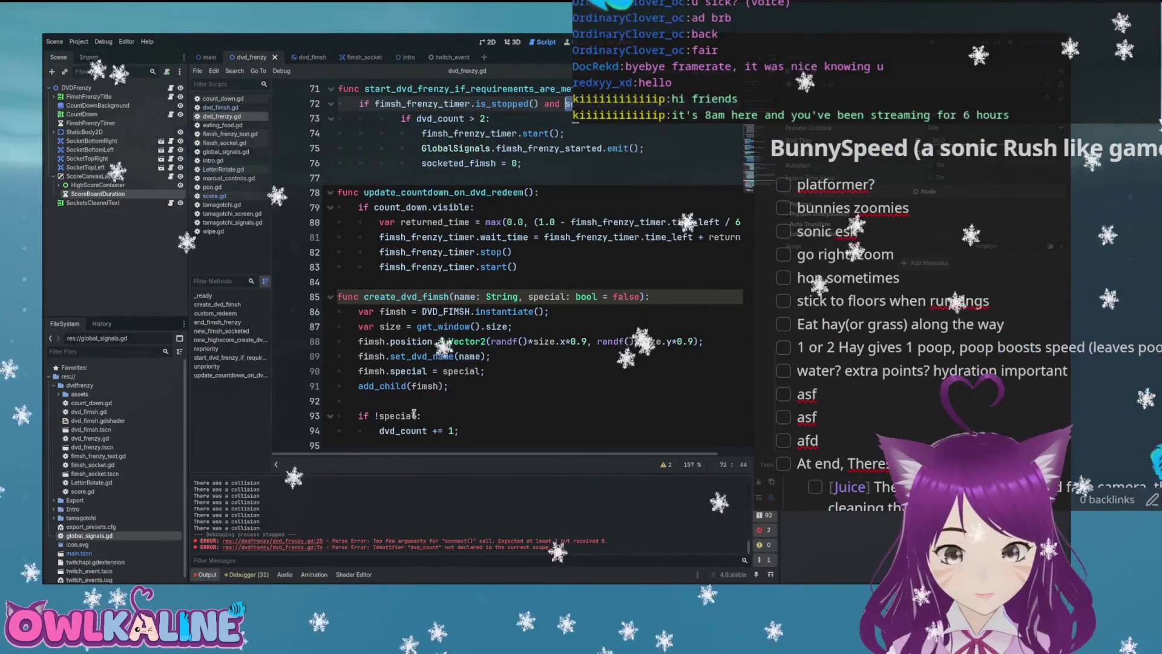
- Append 'and score_board_duration.is_stopped()' to line 93's fimsh-count condition and run the game with F5
type("and")
type("score_board_duration.is_stopped()")
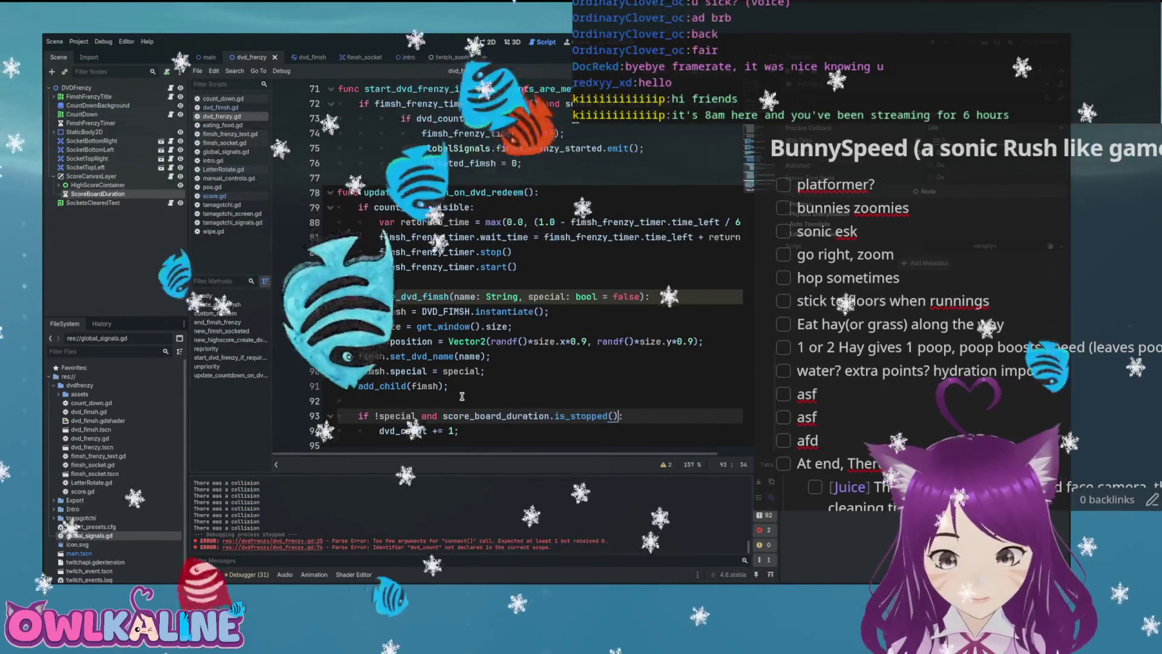
left_click(462, 399)
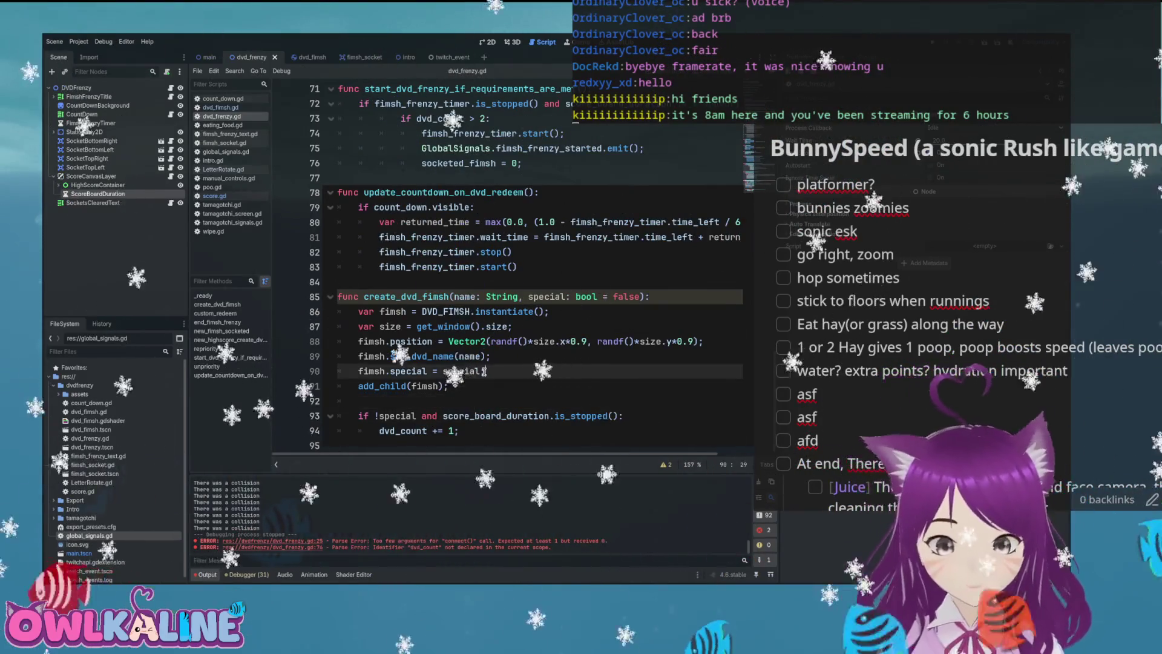
key("F5")
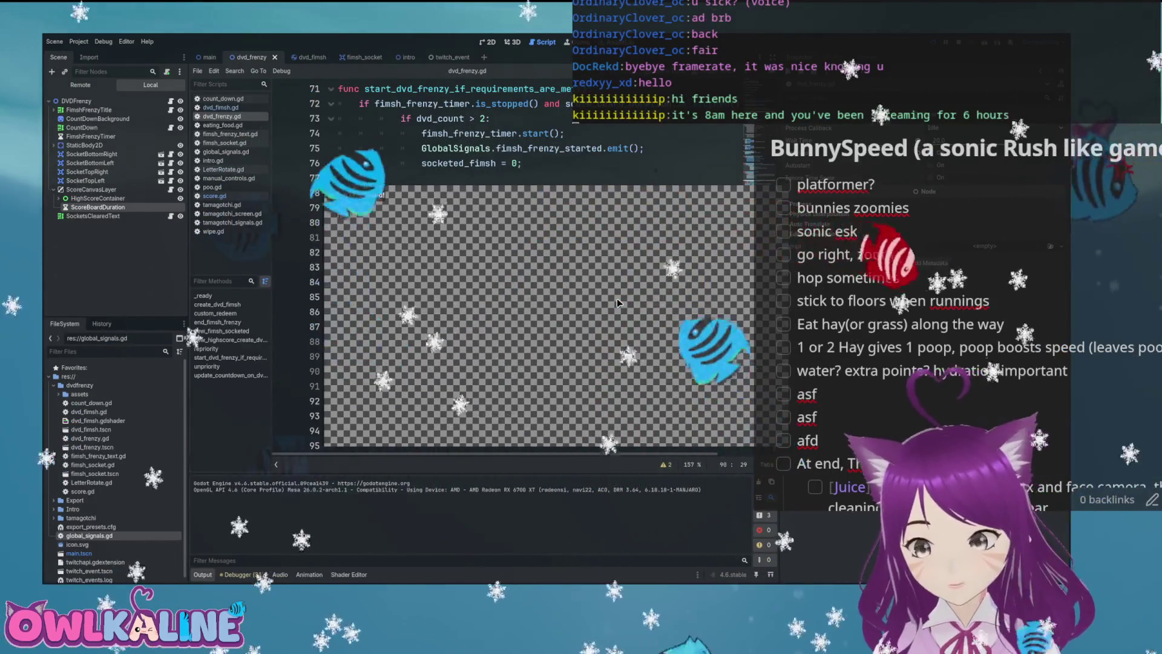
- Stop the game, uncomment the _process debug input block (lines 44–49) with Ctrl+K, and relaunch
key("F8")
scroll(638, 244, "up", 14)
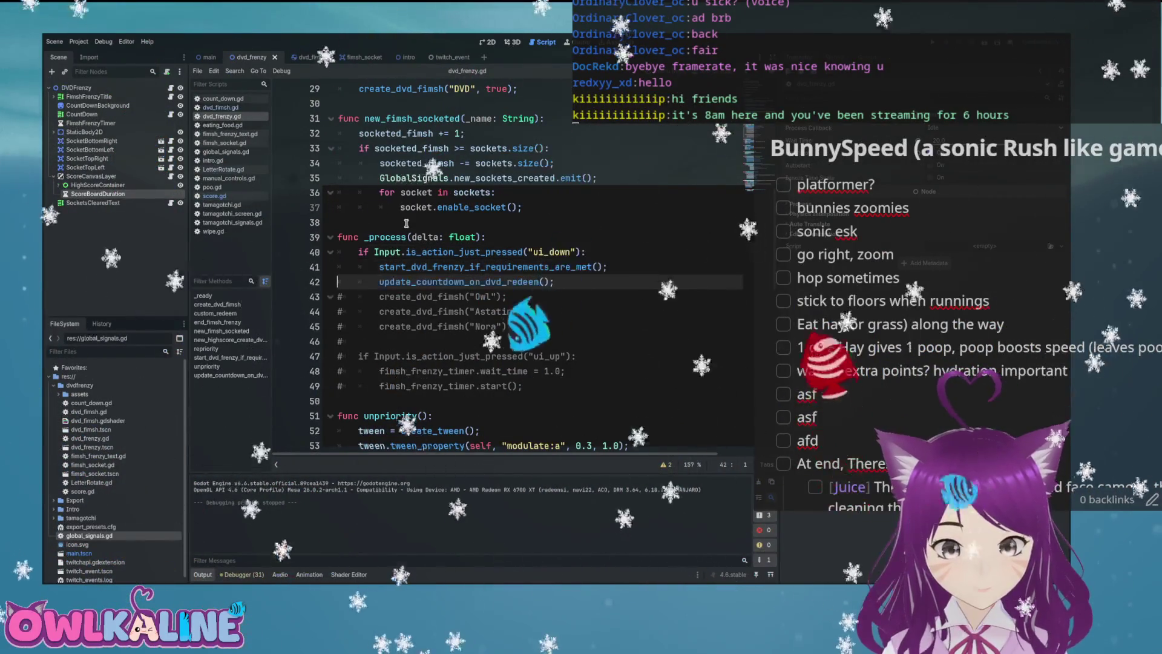
key("Down")
key("ctrl+k")
key("Down")
key("ctrl+k")
key("Down")
key("Down")
key("ctrl+k")
key("Down")
key("ctrl+k")
key("Down")
key("ctrl+k")
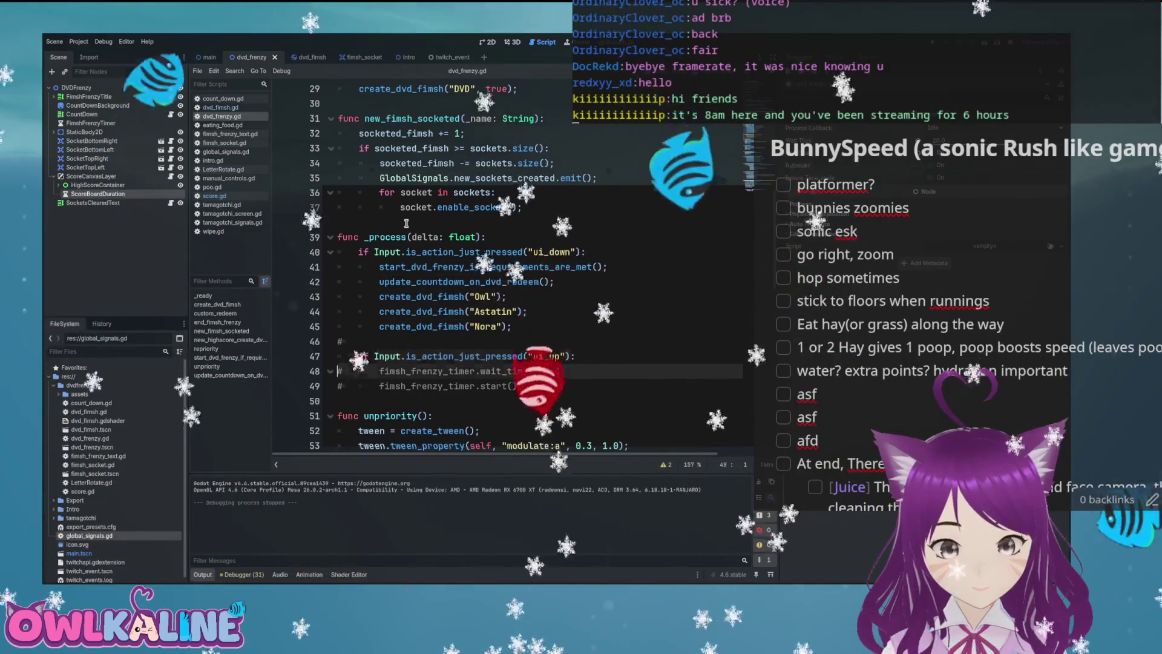
key("F5")
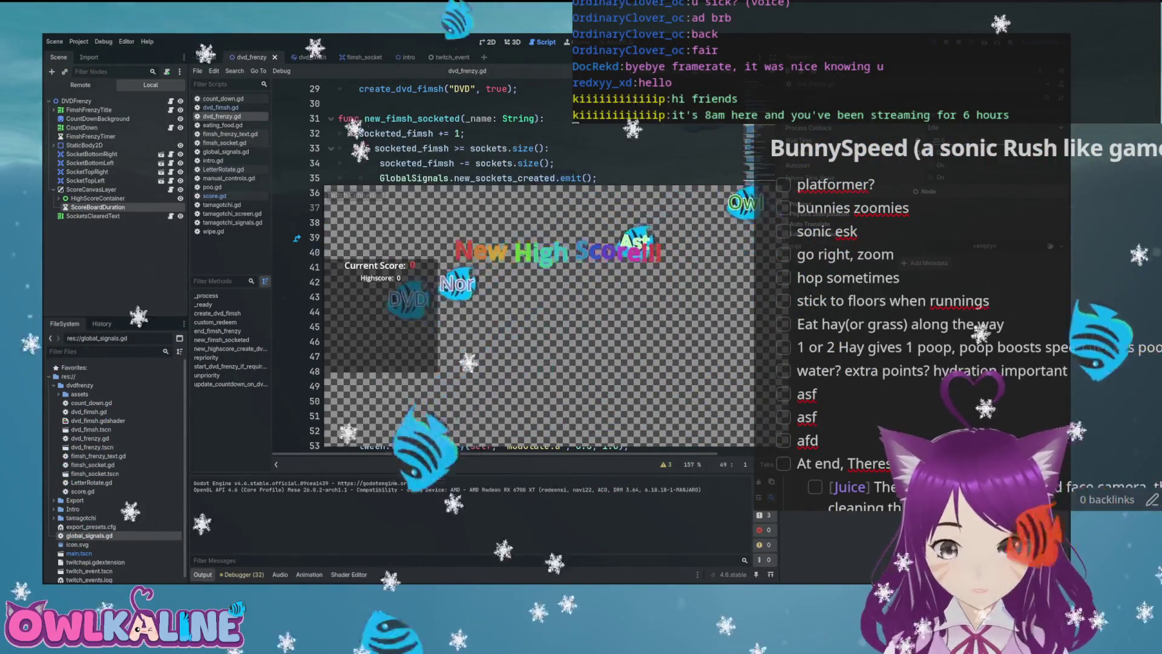
- Restart the game with F5, then spawn fimsh to trigger the frenzy banner and a DVD fimsh
key("F5")
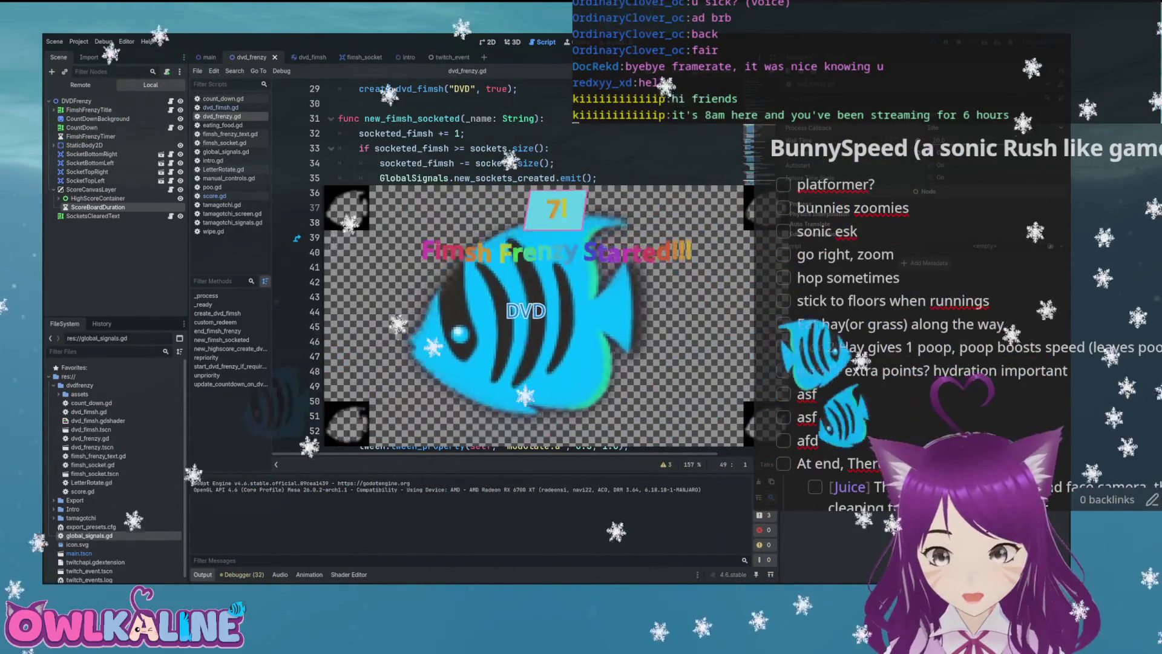
- Stop the running game and locate the _process function in dvd_frenzy.gd
key("F8")
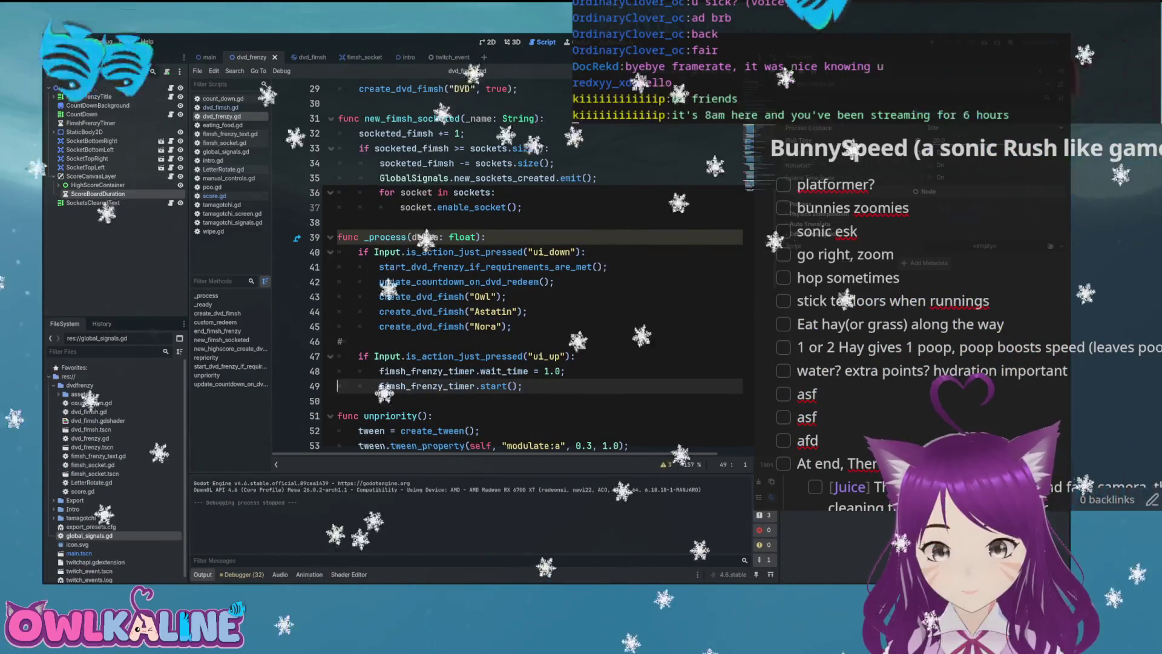
scroll(472, 254, "down", 1)
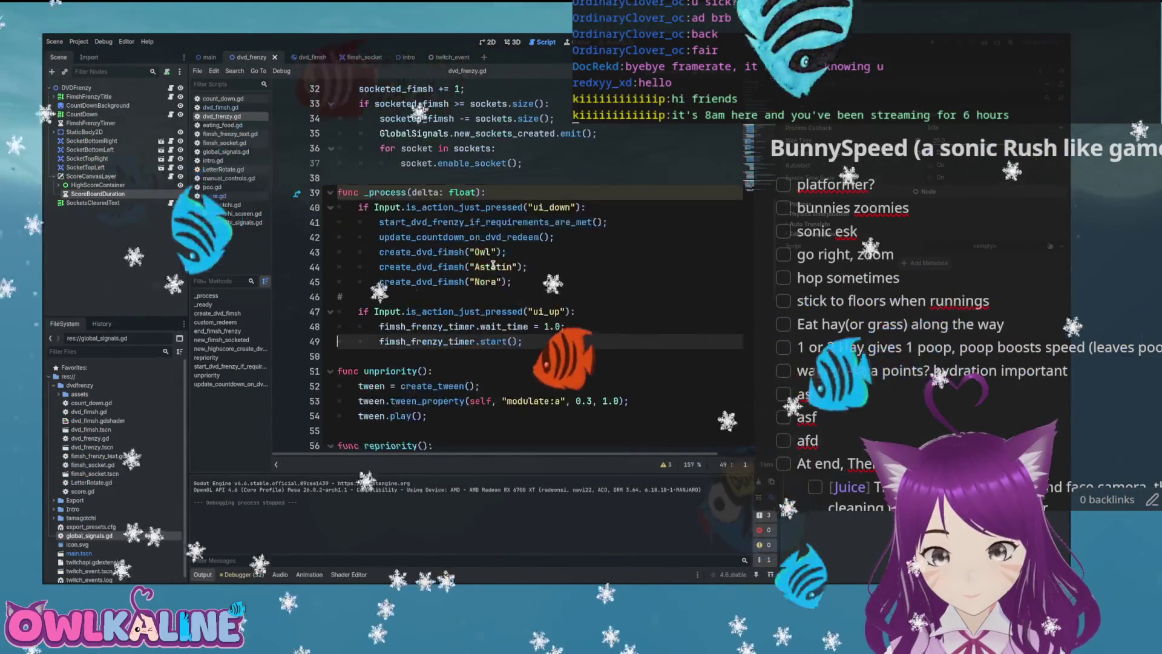
left_click_drag(518, 332, 388, 252)
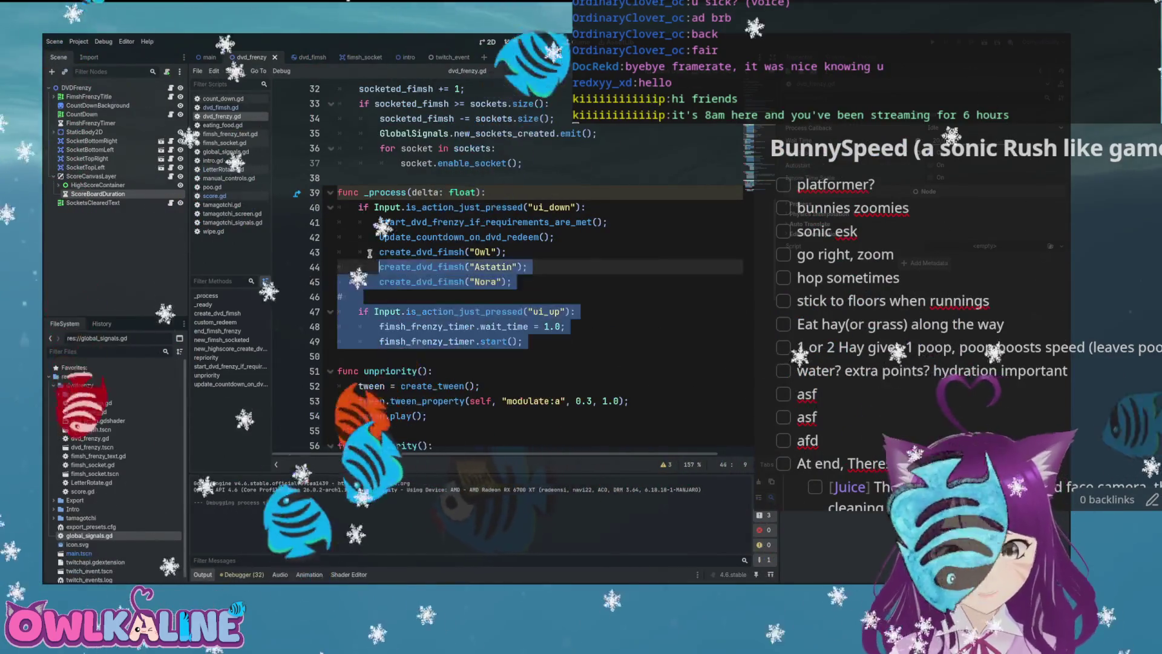
left_click(488, 297)
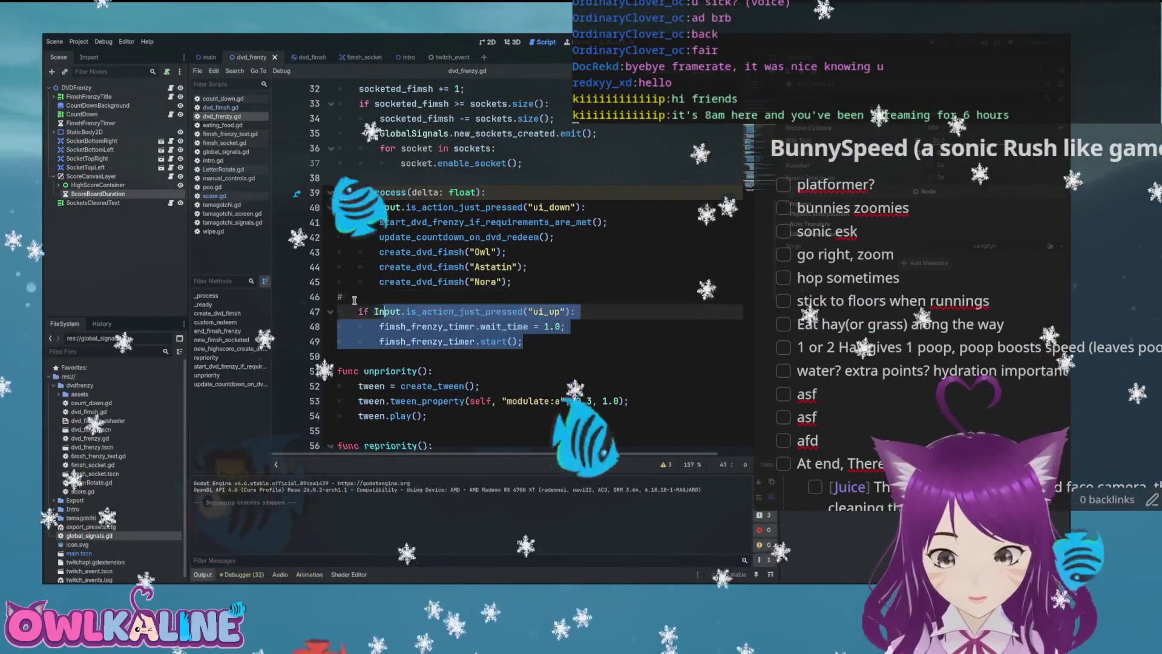
left_click(330, 193)
left_click(331, 193)
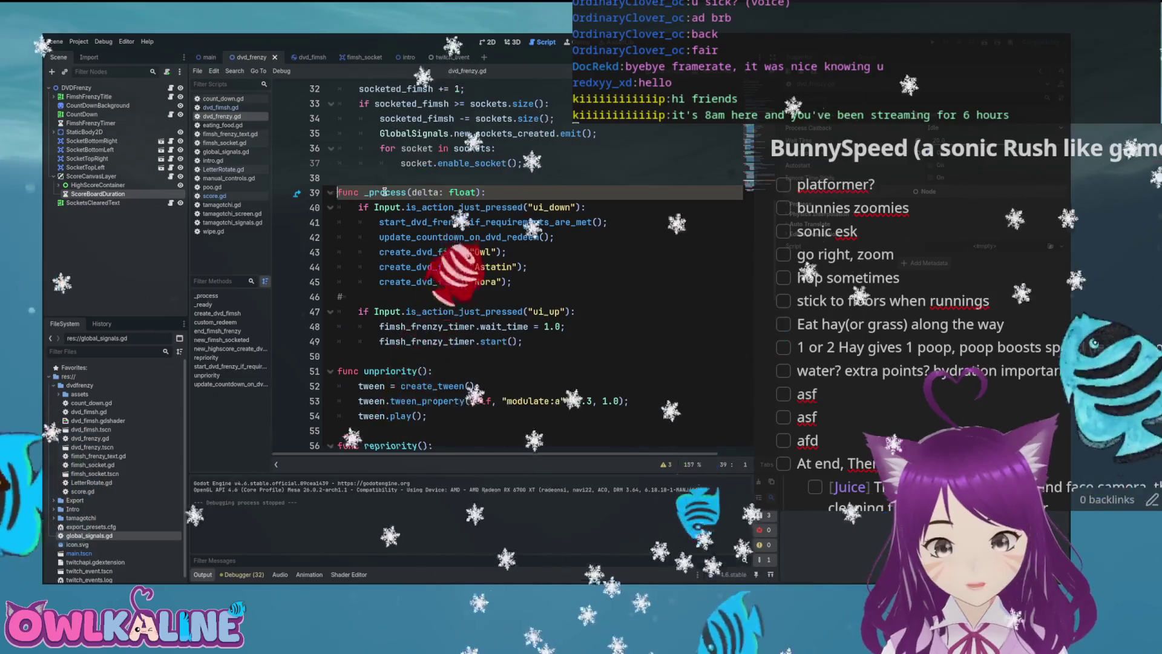
type("#")
- Comment out lines 39–49 of the _process debug-input function with Ctrl+K
key("shift+Down")
key("shift+Down")
key("shift+Down")
key("ctrl+k")
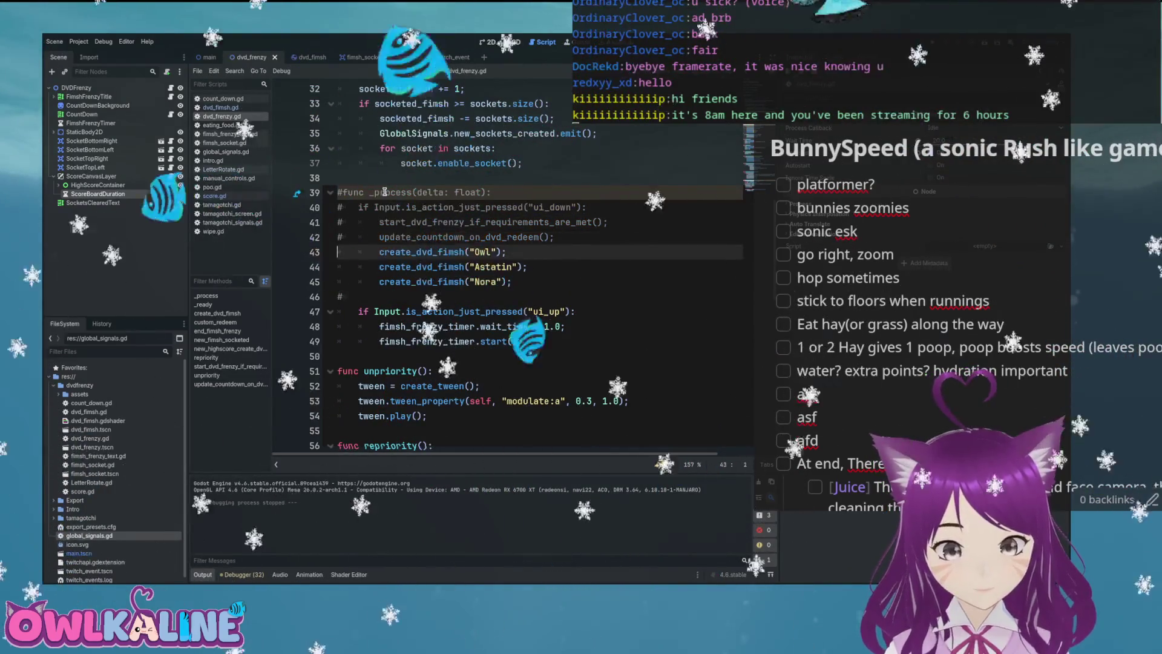
key("shift+Down")
key("shift+Down")
key("ctrl+k")
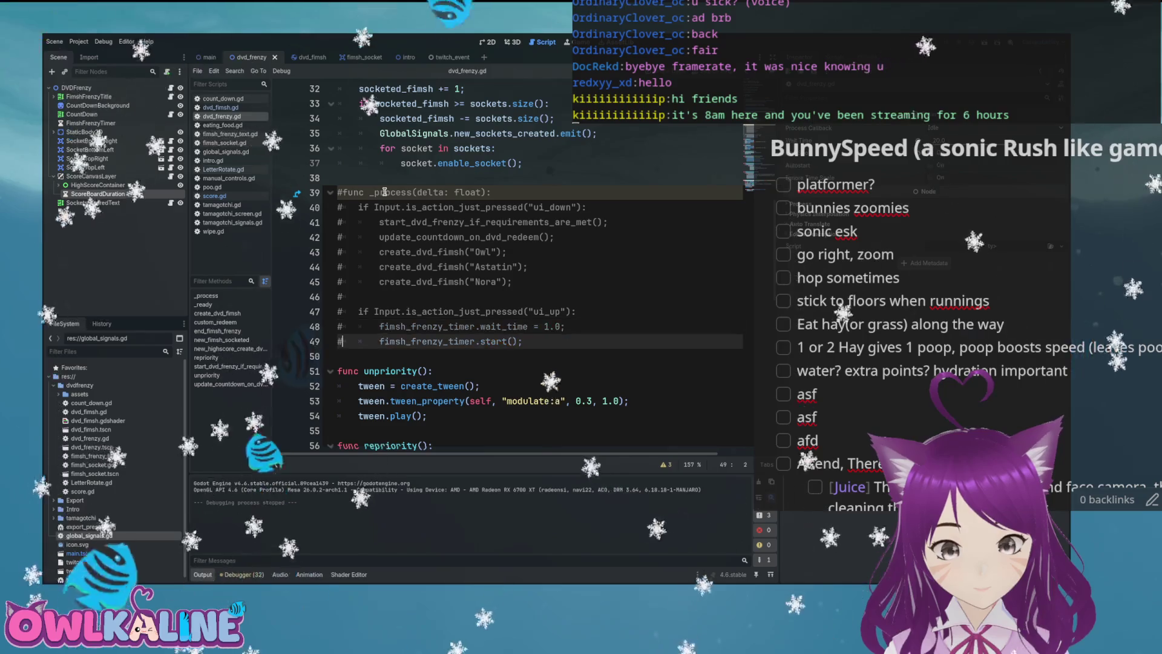
left_click(520, 222)
scroll(650, 200, "up", 10)
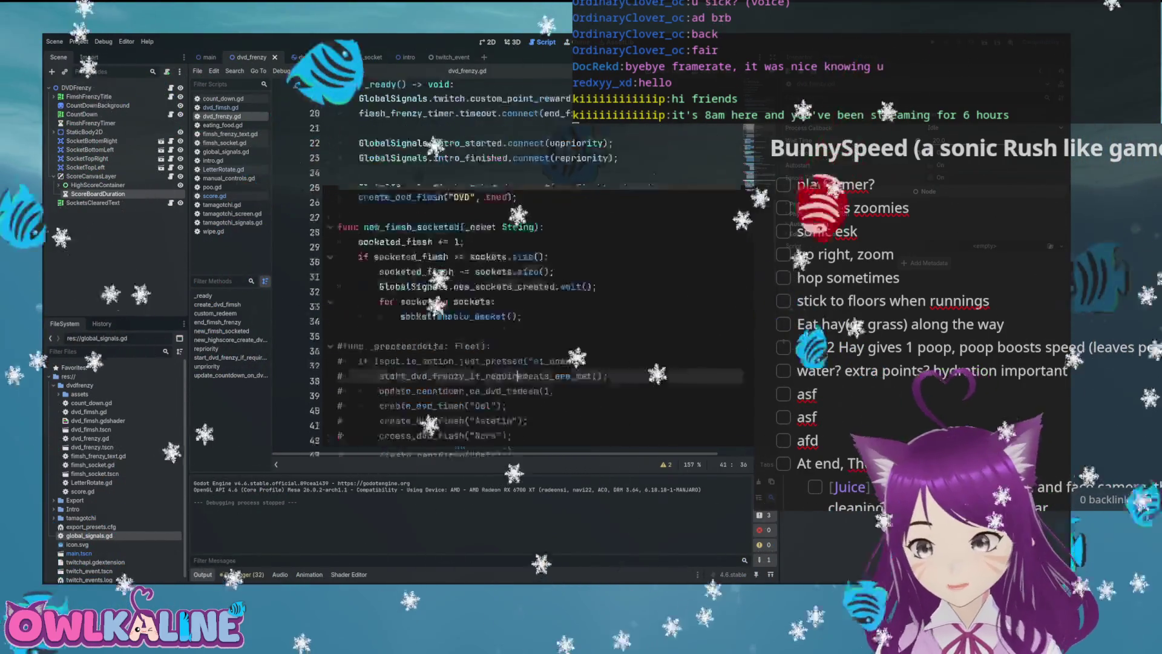
scroll(650, 200, "down", 15)
scroll(508, 266, "down", 8)
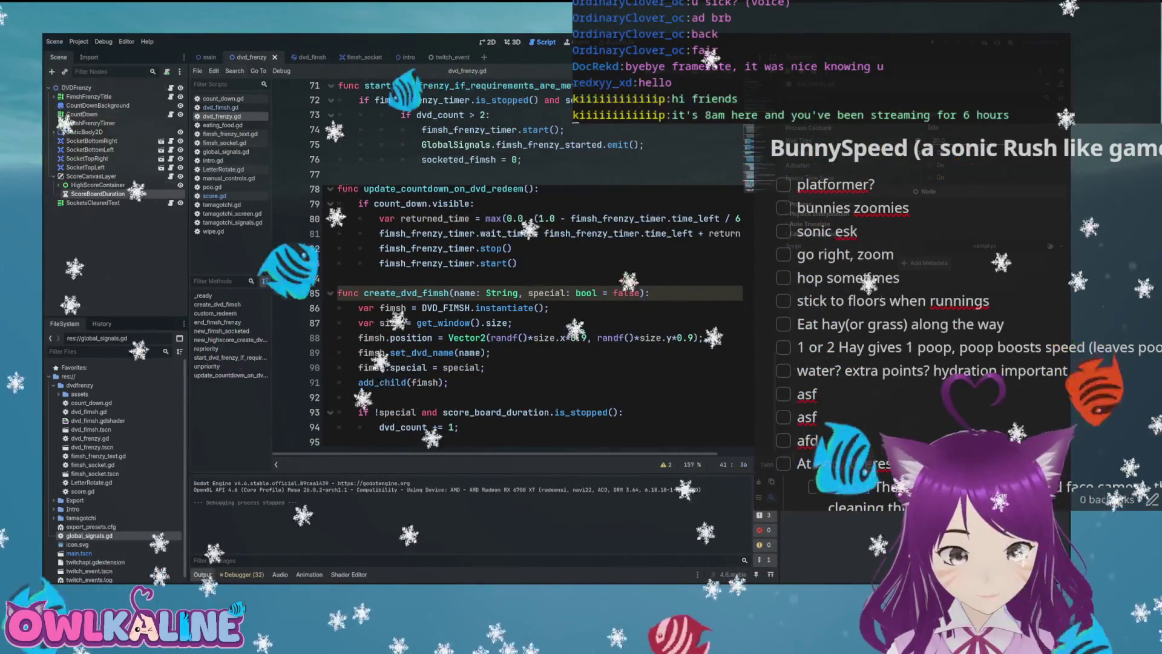
left_click(442, 56)
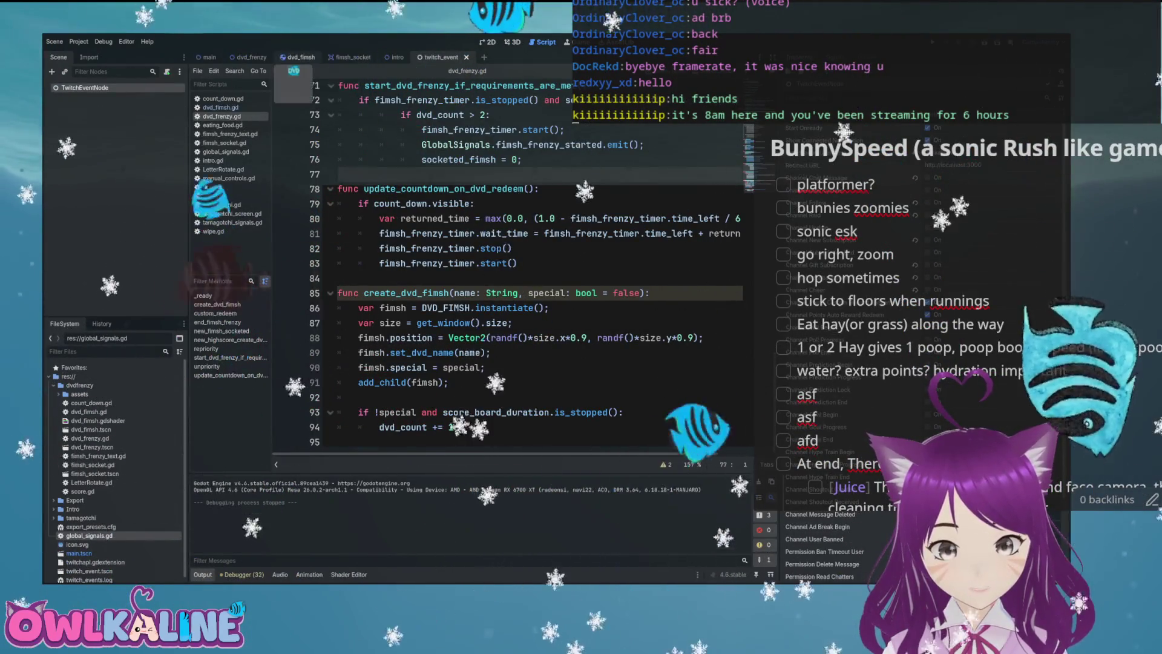
left_click(248, 57)
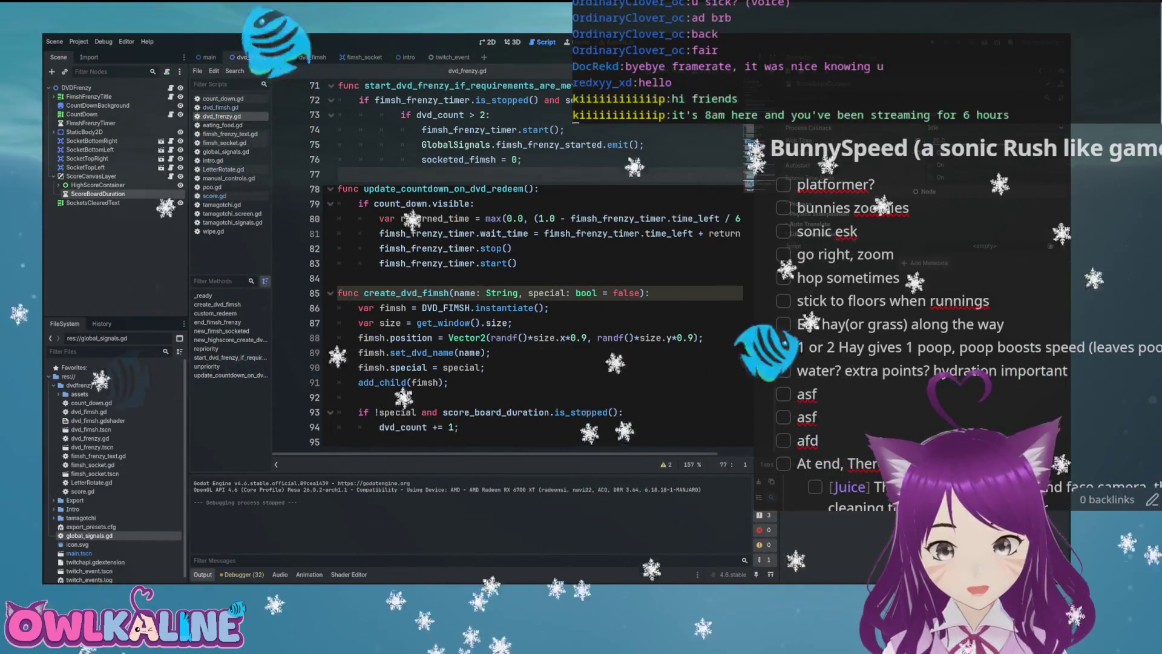
key("F6")
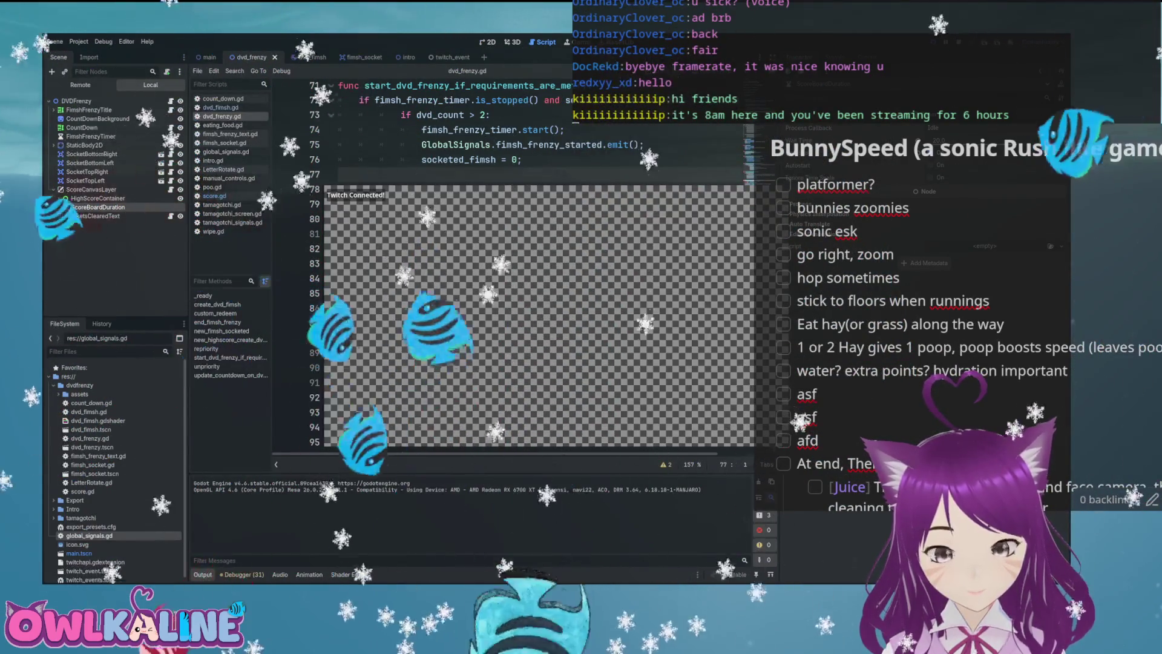
key("F8")
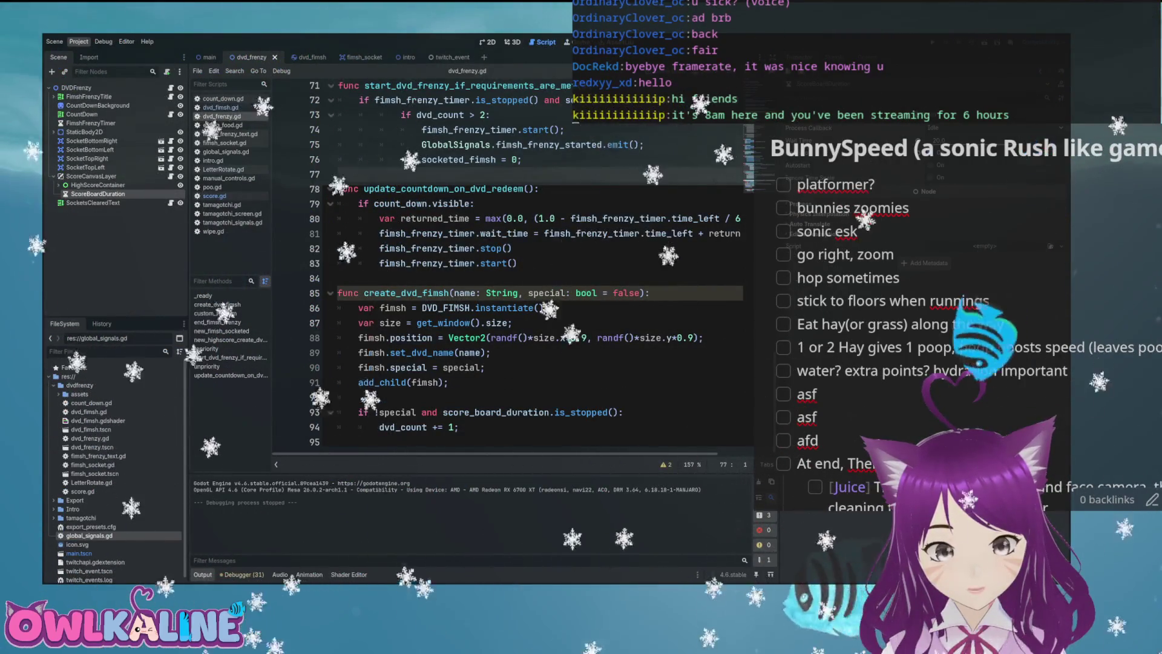
- Export the project as Export/DvdChatOverlay.x86_64 and close the Export dialog
left_click(90, 81)
left_click(599, 340)
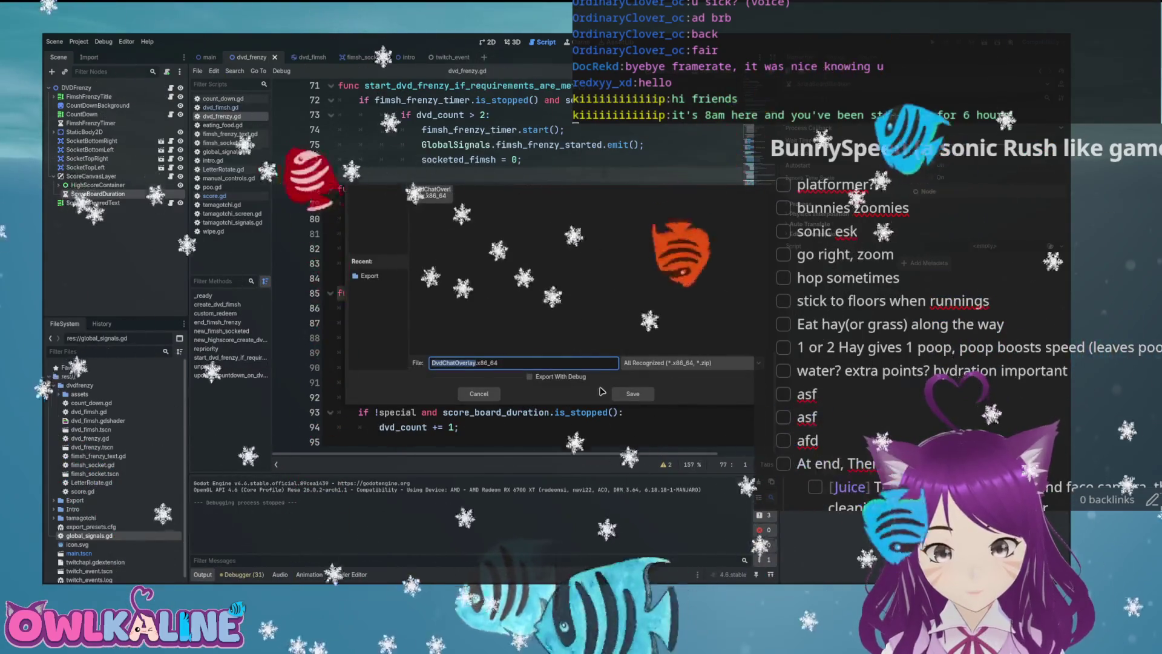
left_click(632, 394)
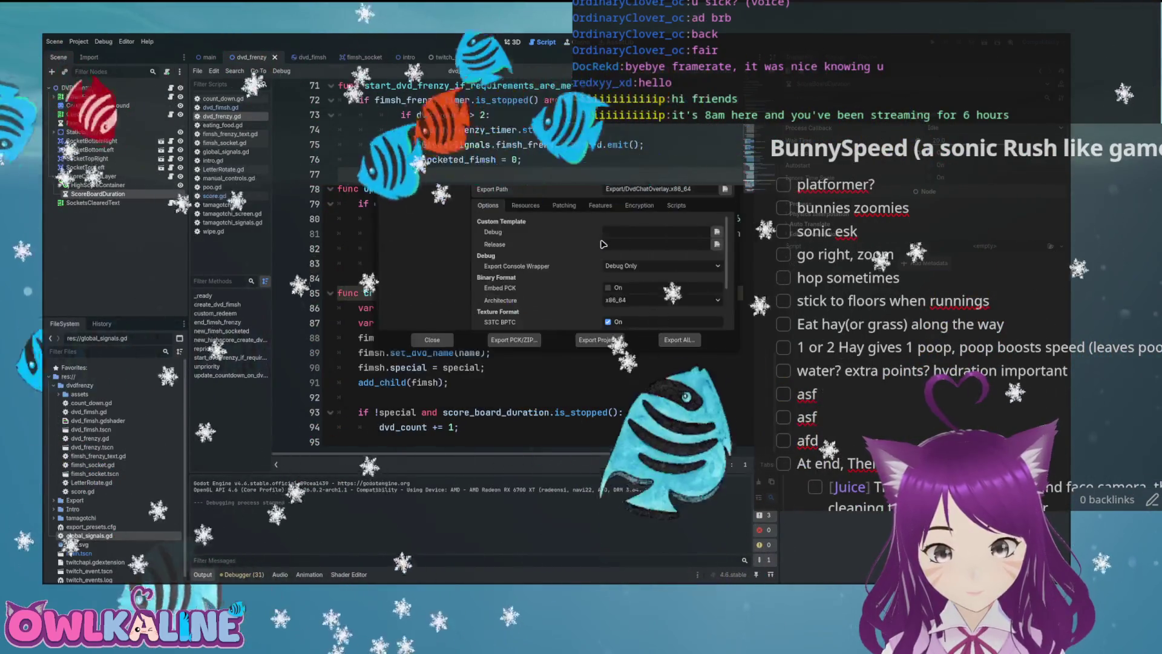
key("Escape")
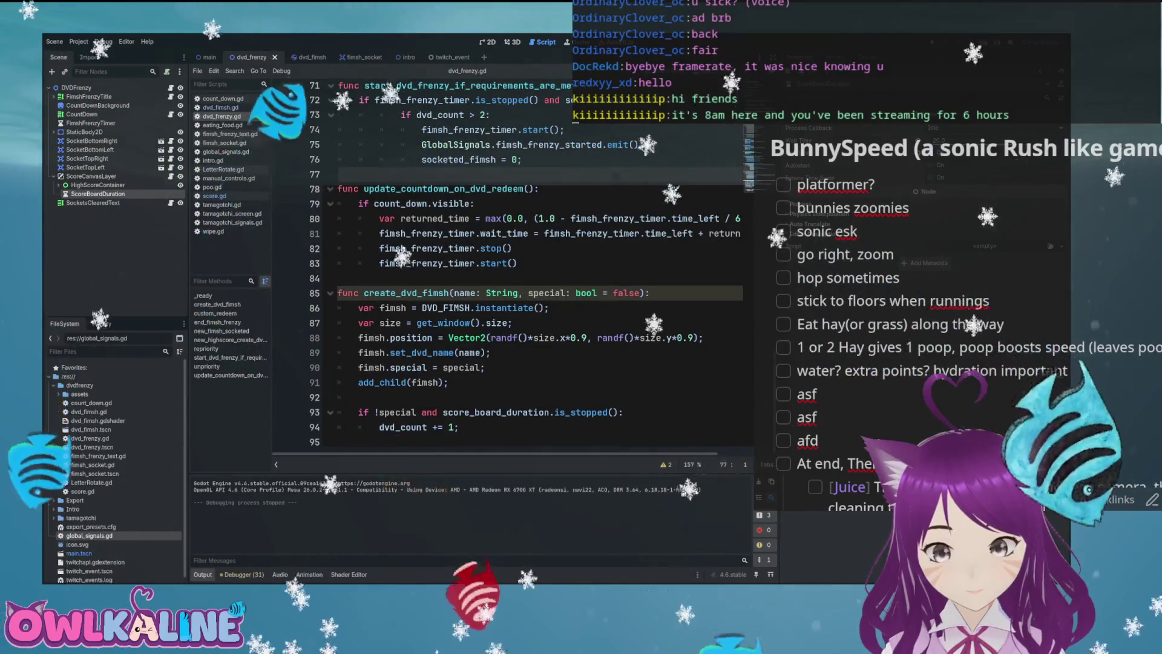
key("alt+Tab")
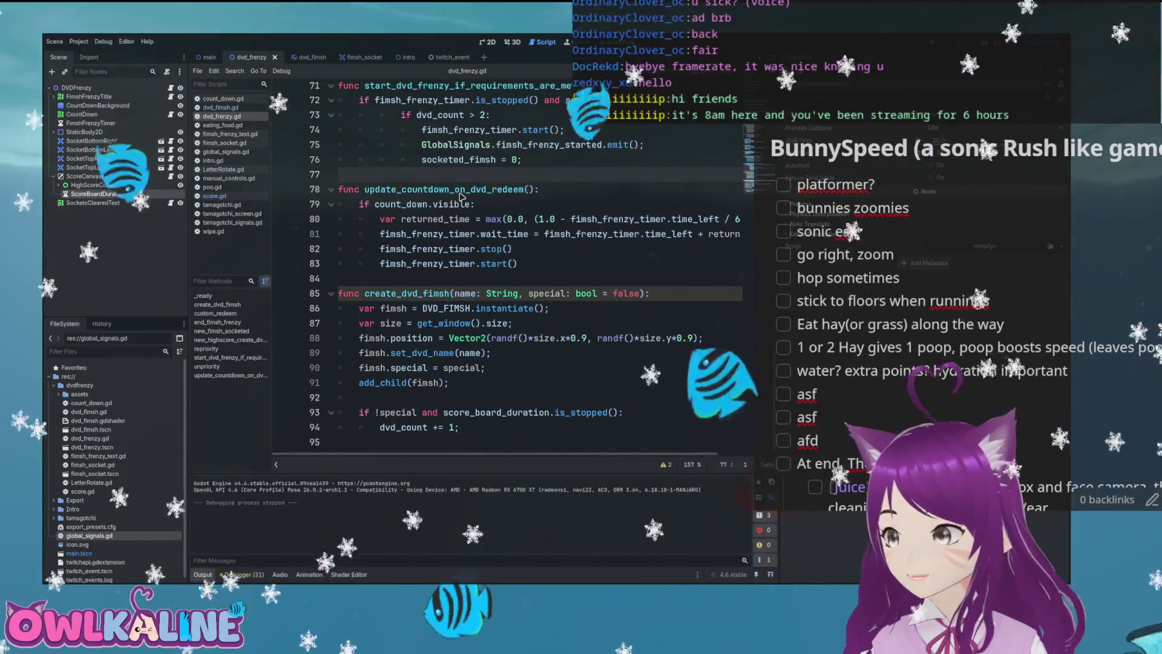
- Open the main scene (Node2D with DVDFrenzy, Tamagotchi, Intro) and scroll through dvd_frenzy.gd
left_click(518, 264)
scroll(509, 266, "up", 5)
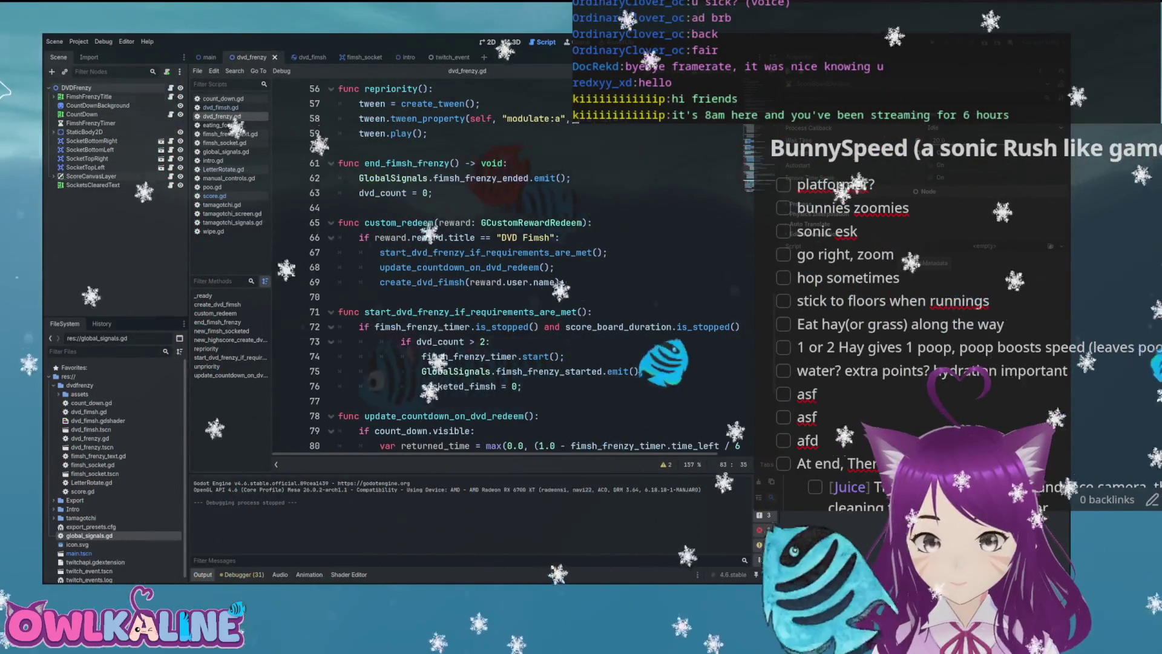
left_click(552, 222)
left_click(209, 57)
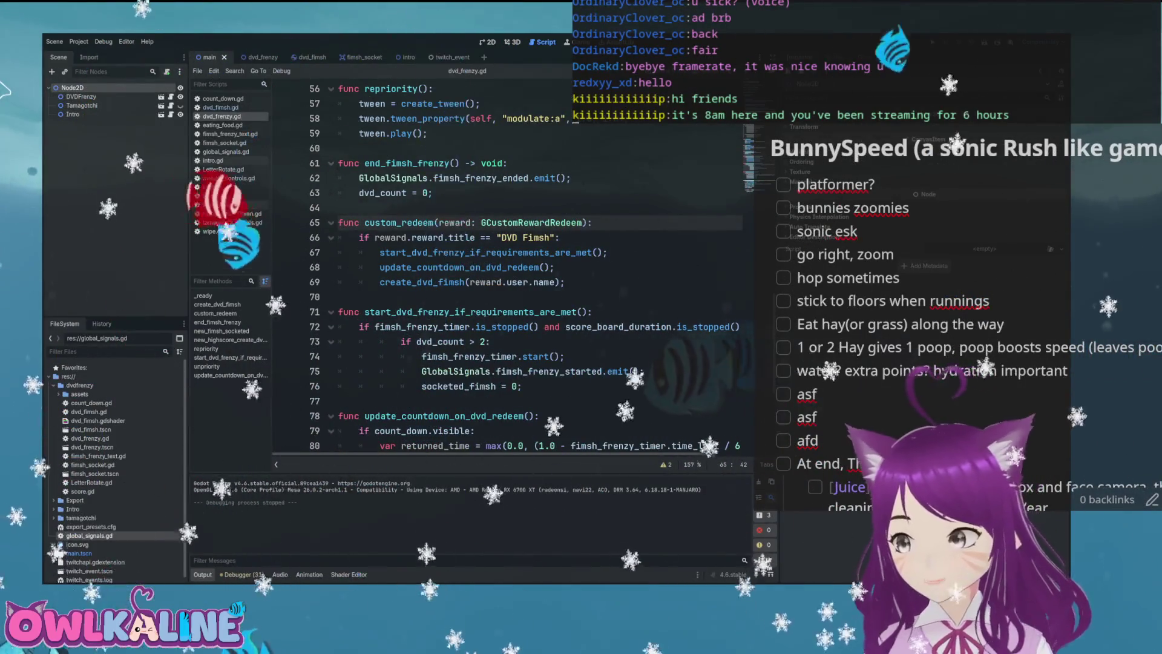
scroll(508, 267, "down", 2)
scroll(508, 266, "down", 3)
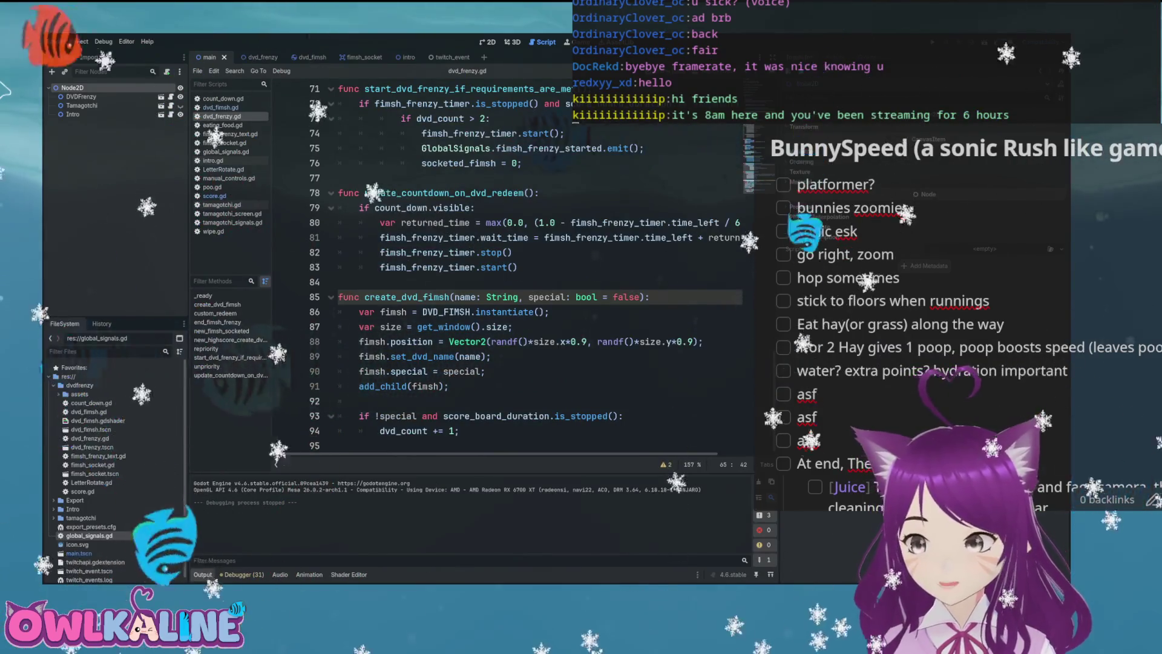
scroll(508, 267, "up", 8)
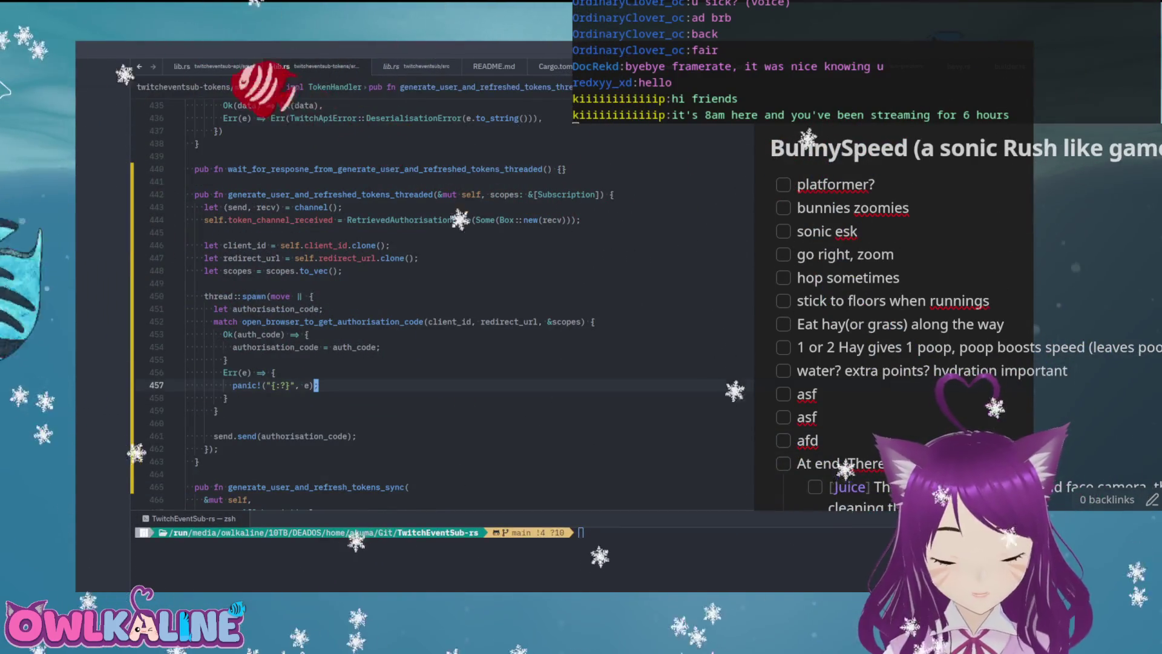
- Increase Zed's font size with Ctrl+=, scroll through lib.rs, and highlight authorisation_code
key("ctrl+equal")
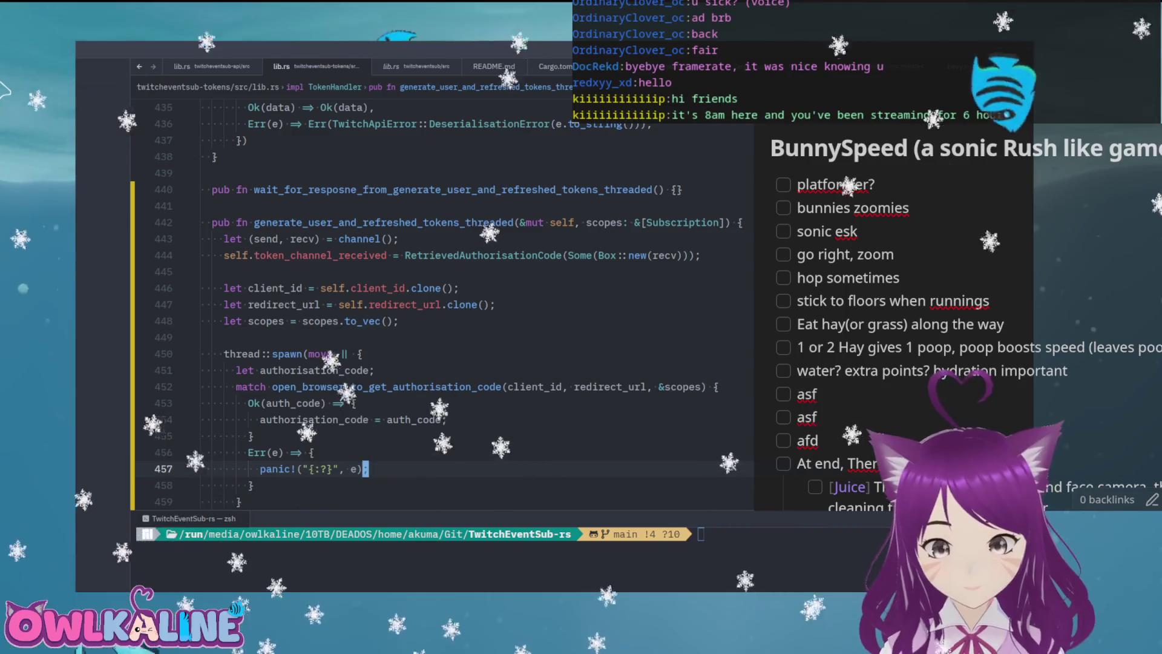
scroll(423, 303, "down", 6)
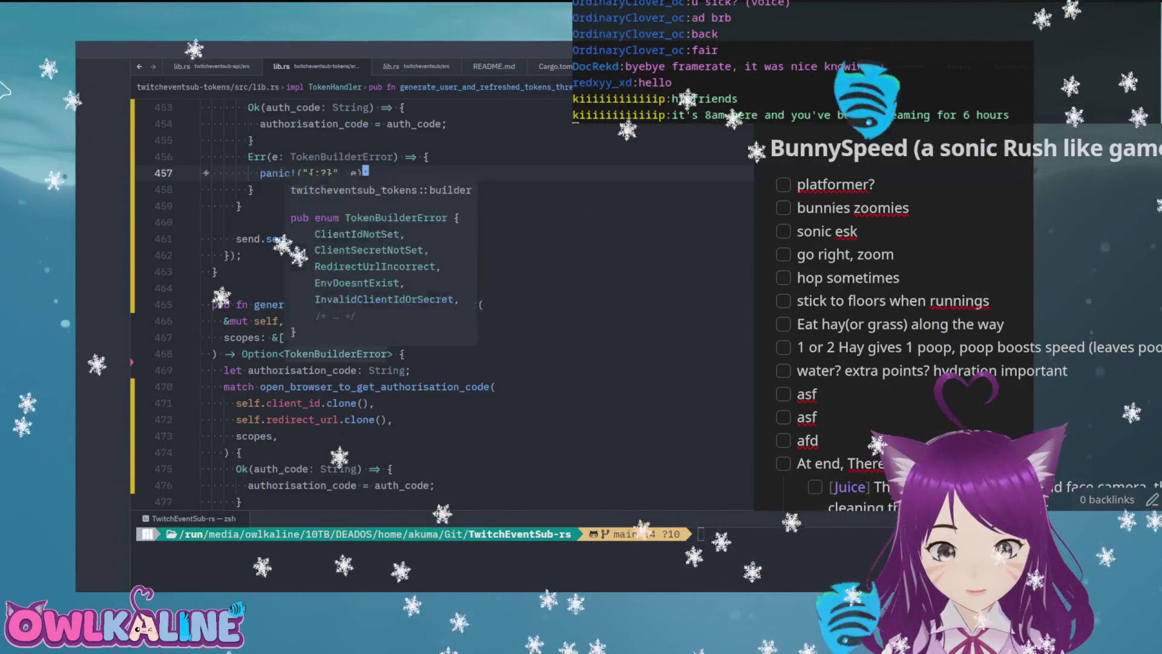
scroll(423, 303, "down", 3)
scroll(424, 302, "up", 9)
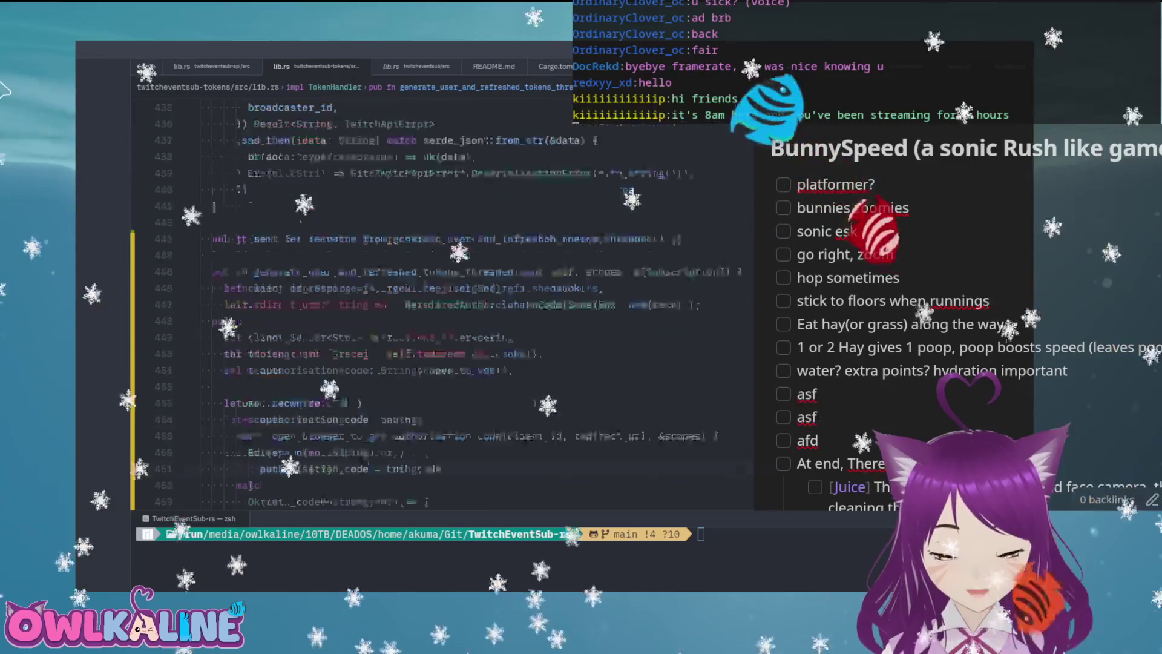
scroll(424, 303, "up", 1)
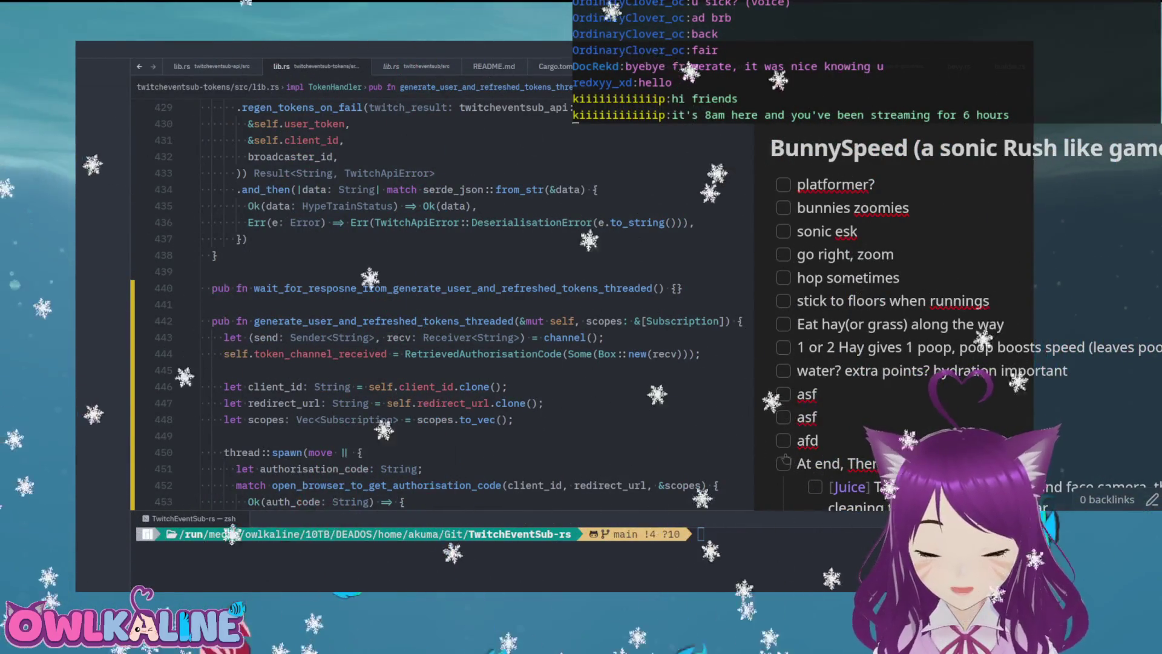
scroll(354, 381, "down", 2)
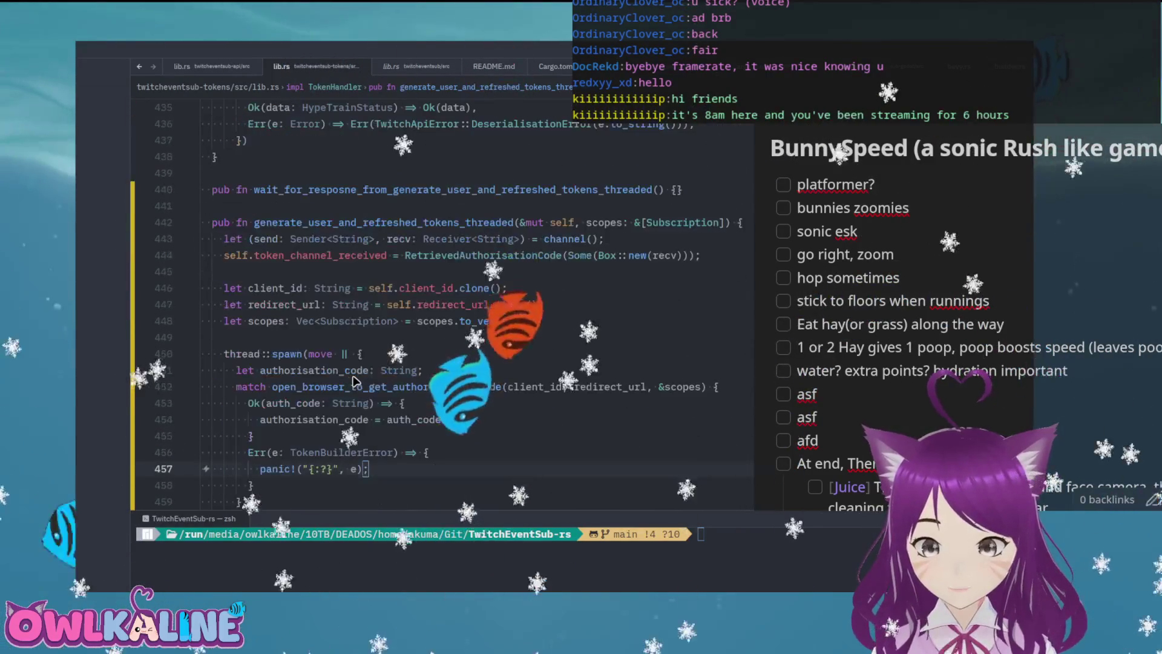
scroll(354, 381, "down", 2)
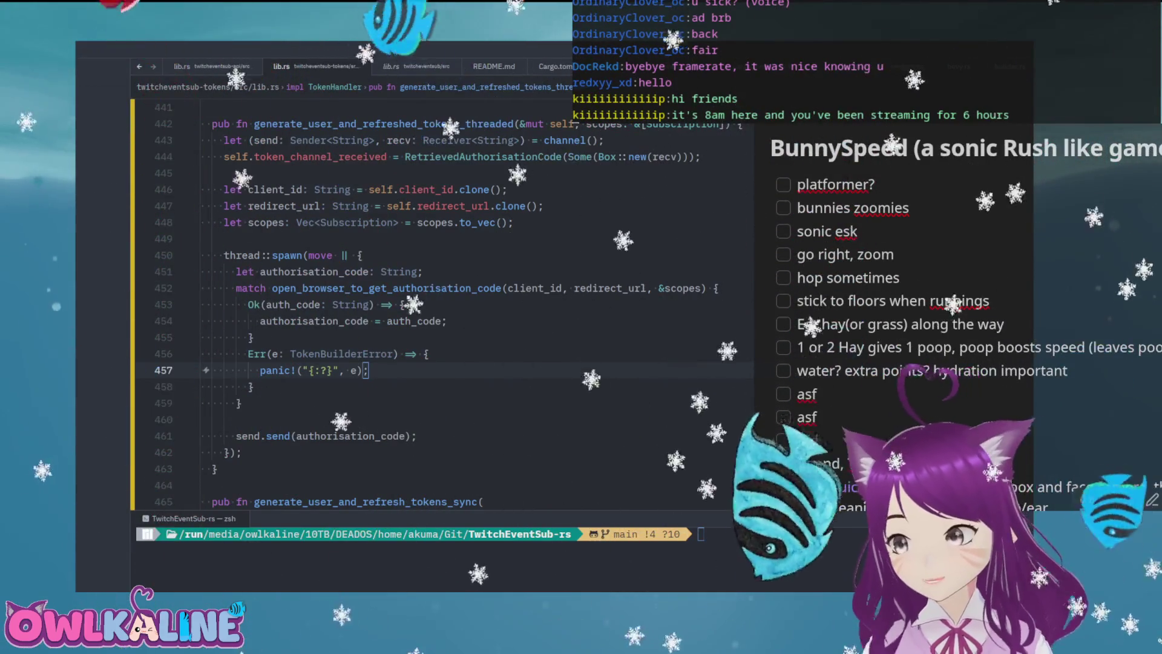
left_click(366, 272)
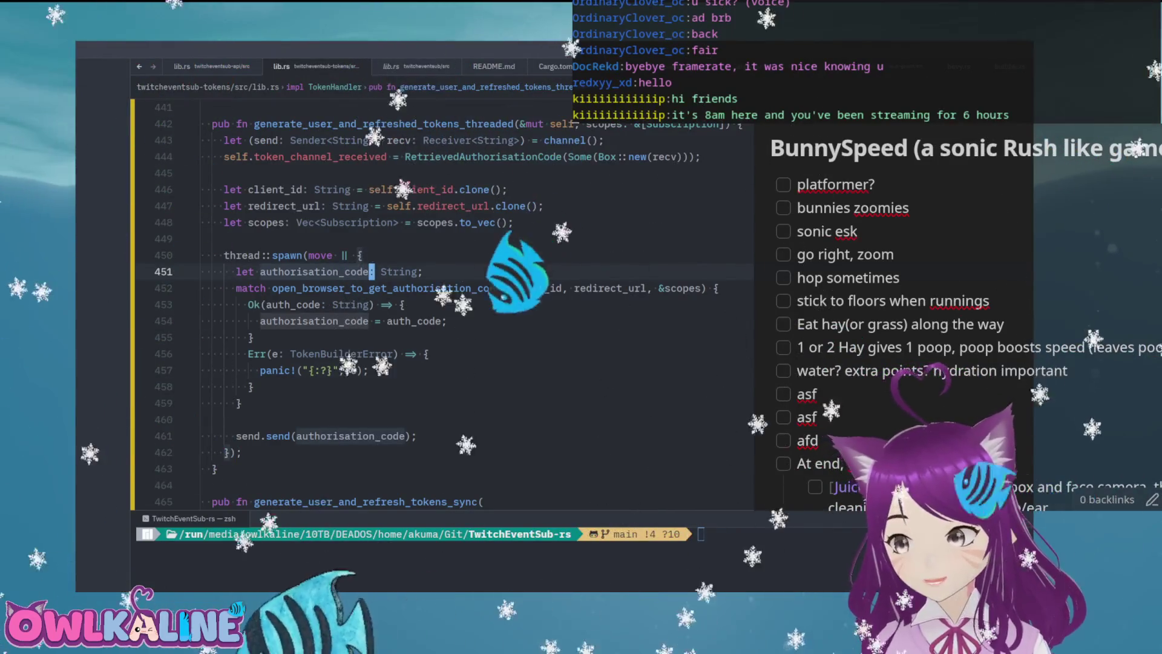